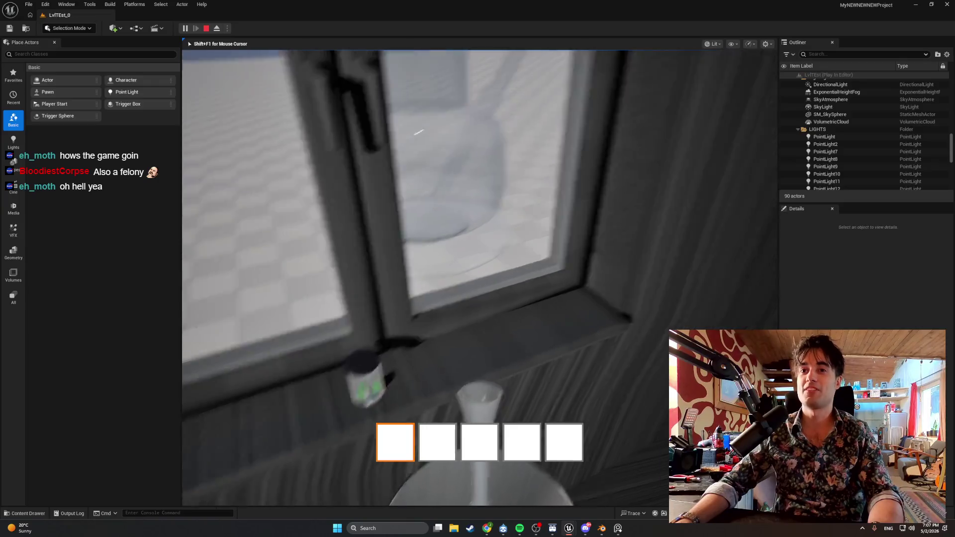
- Use the held item, then walk through the hallway, window room and stairs to the apartment door
key("e")
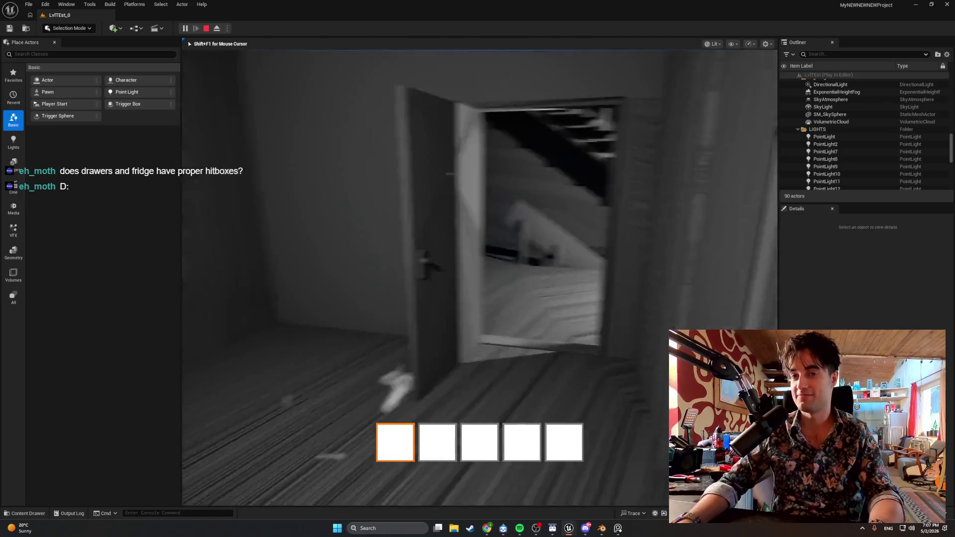
key("w")
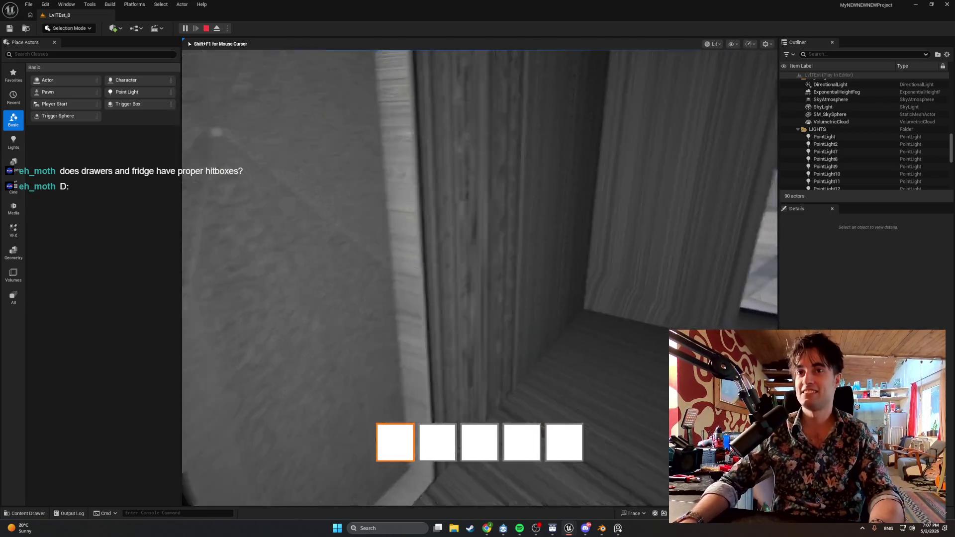
key("w")
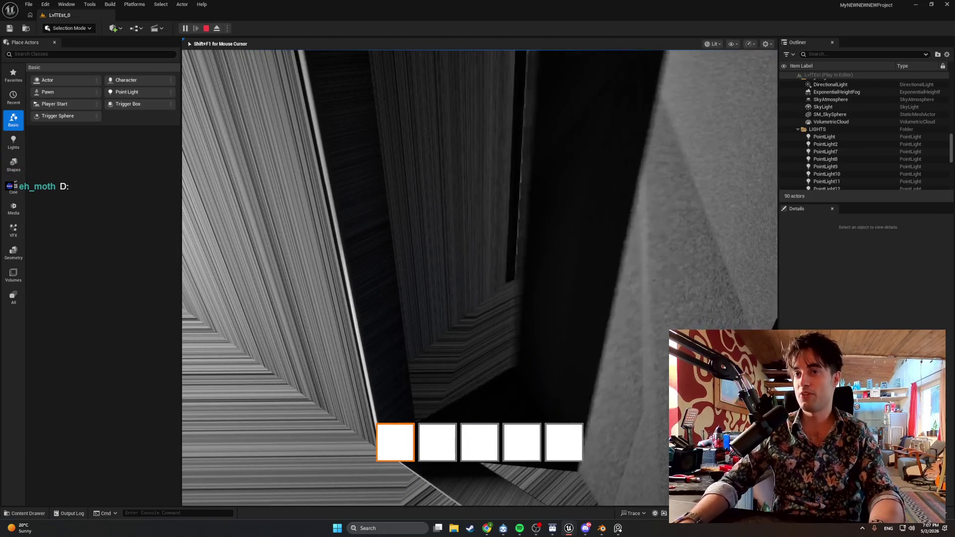
key("w")
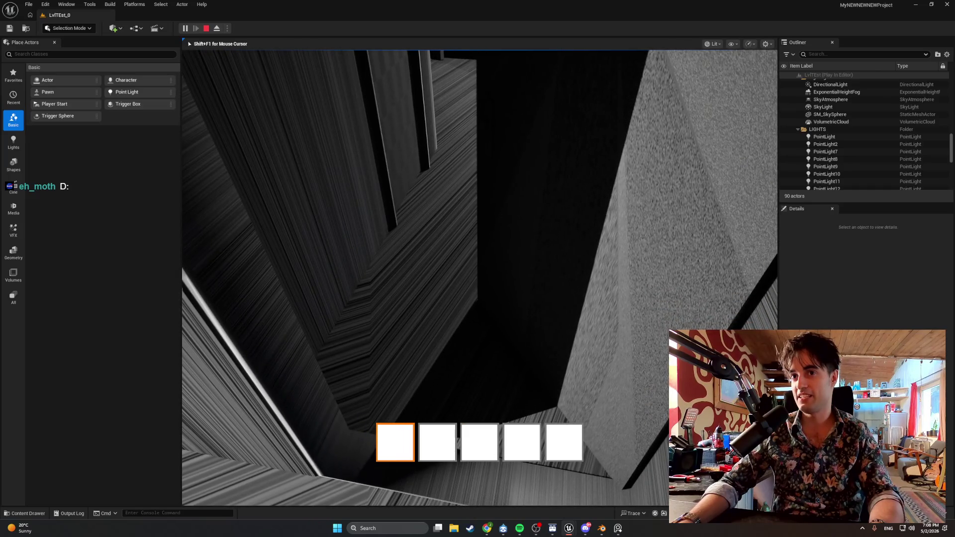
key("w")
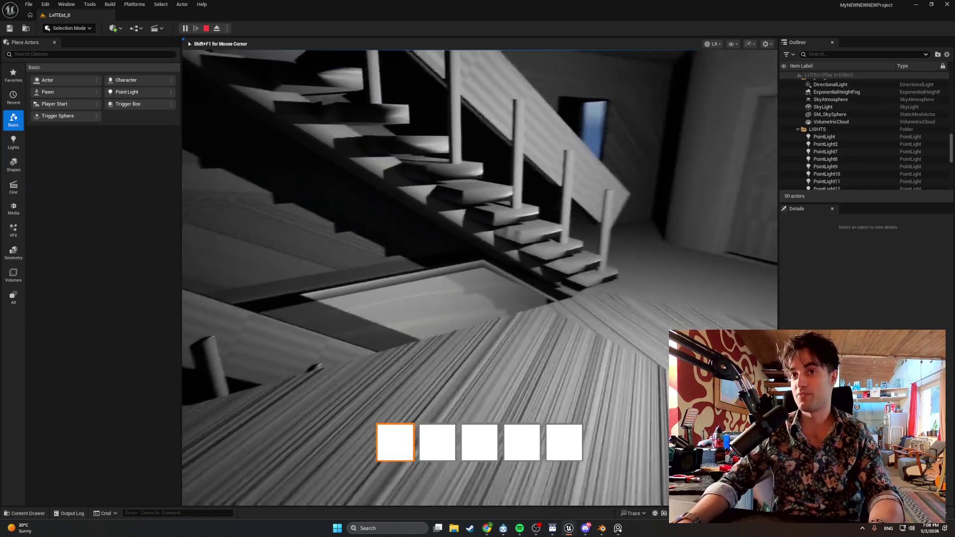
key("w")
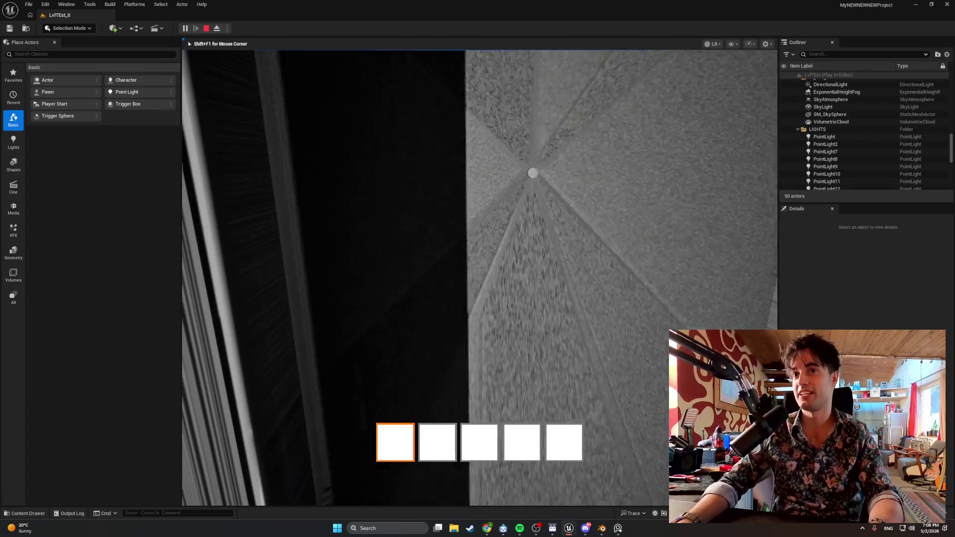
key("w")
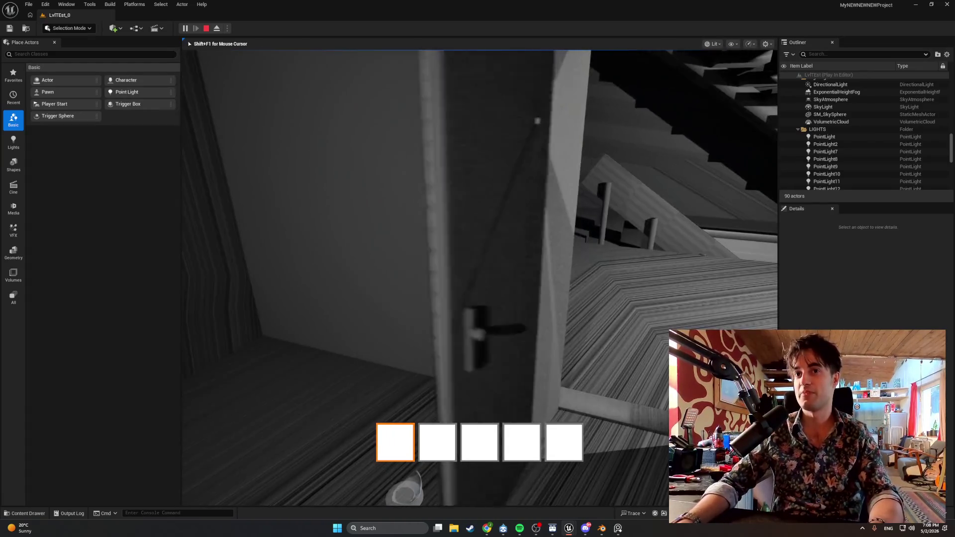
key("w")
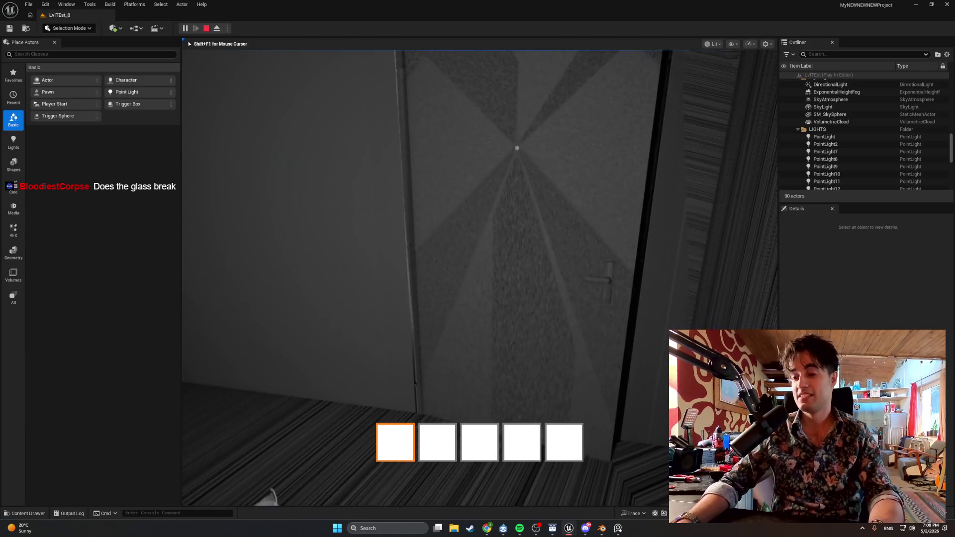
key("w")
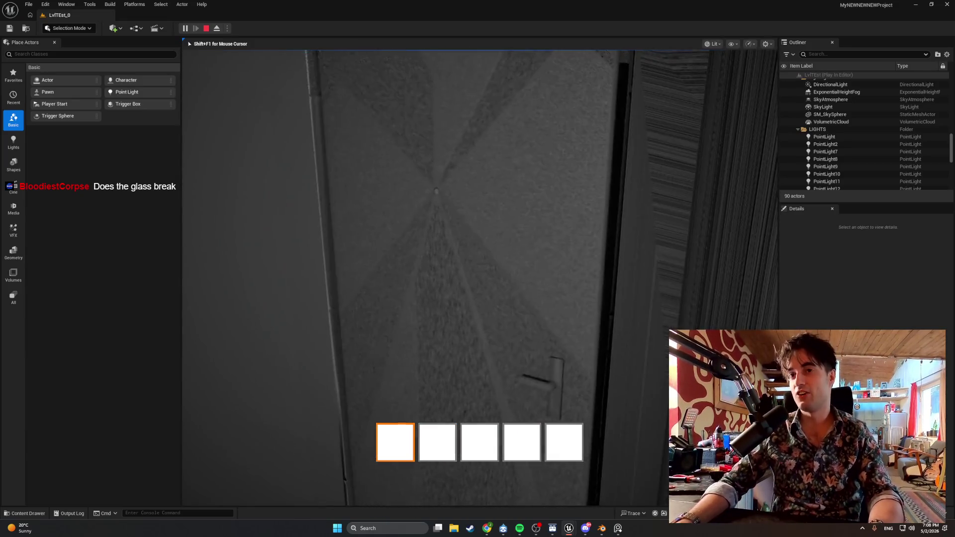
- Stop the play session and open the Content Drawer on the Elevator folder
key("s")
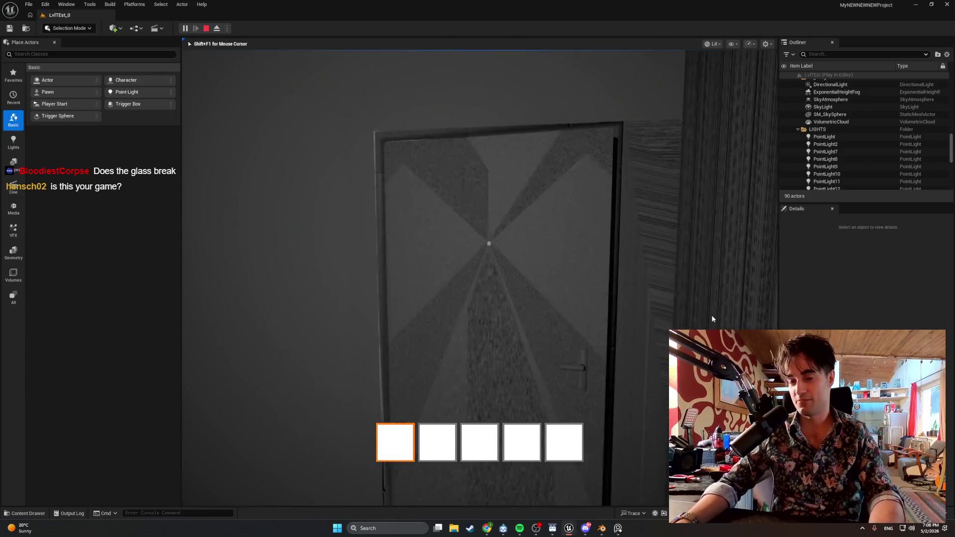
key("Escape")
key("ctrl+space")
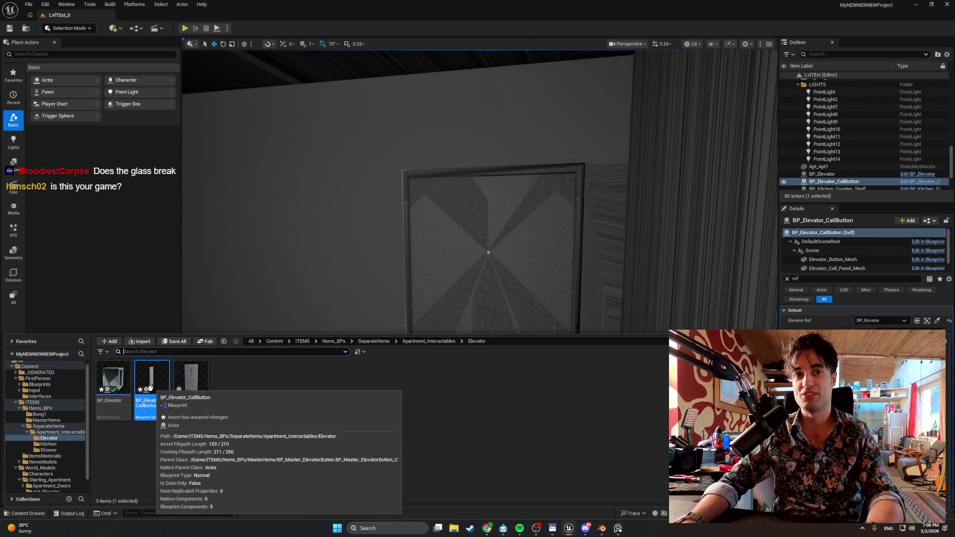
- Browse to the apartment door's asset and open BP_Apt_Door
left_click(463, 248)
right_click(465, 252)
left_click(487, 273)
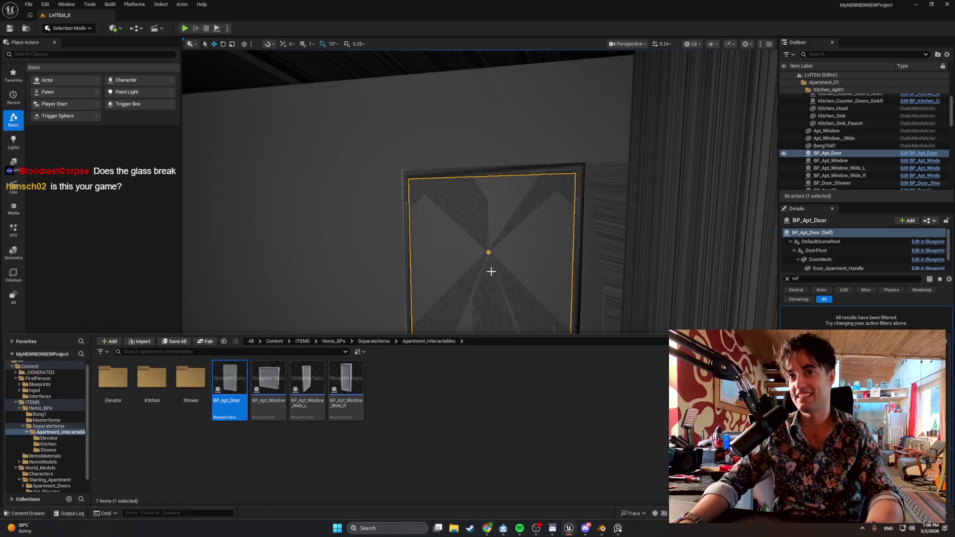
double_click(229, 383)
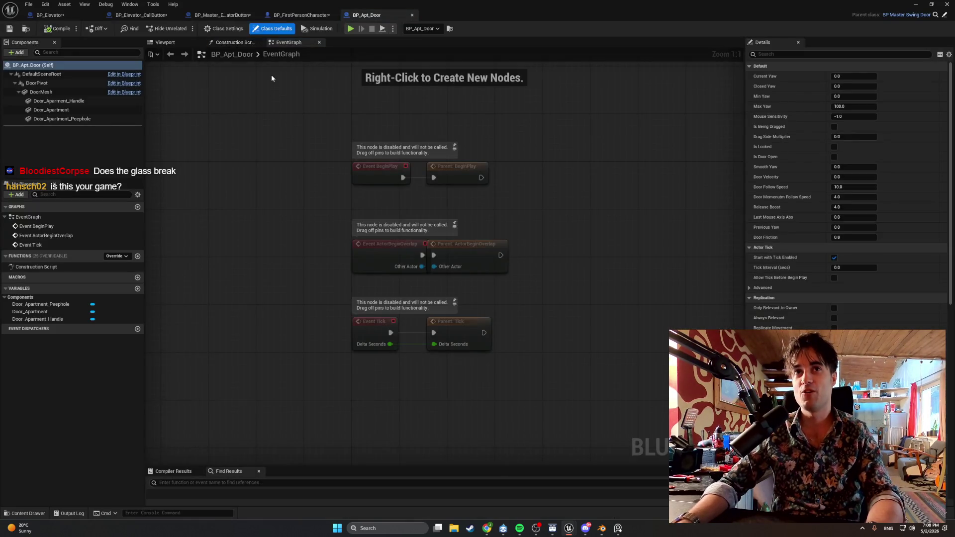
- Go to FirstPerson > Blueprints > MasterItems and open BP_MasterItem
left_click(42, 512)
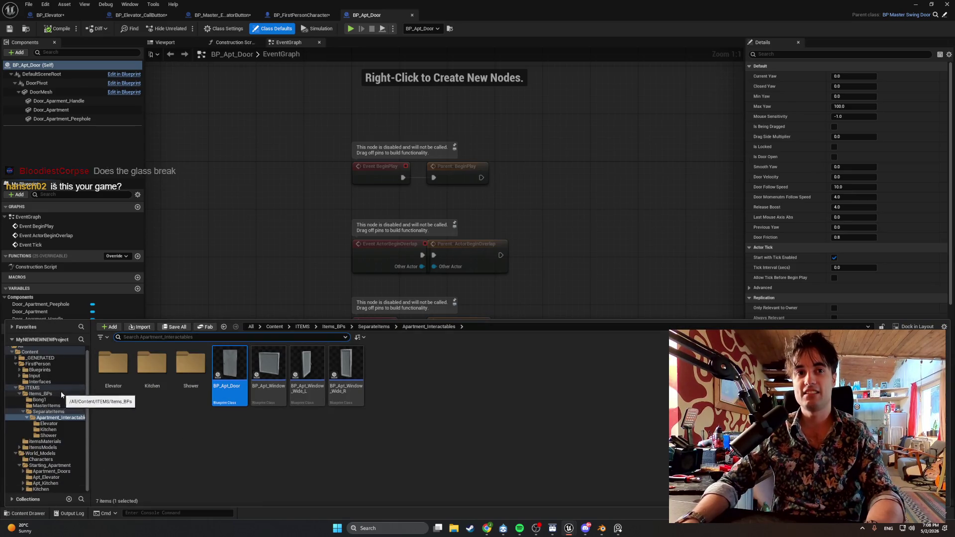
left_click(40, 370)
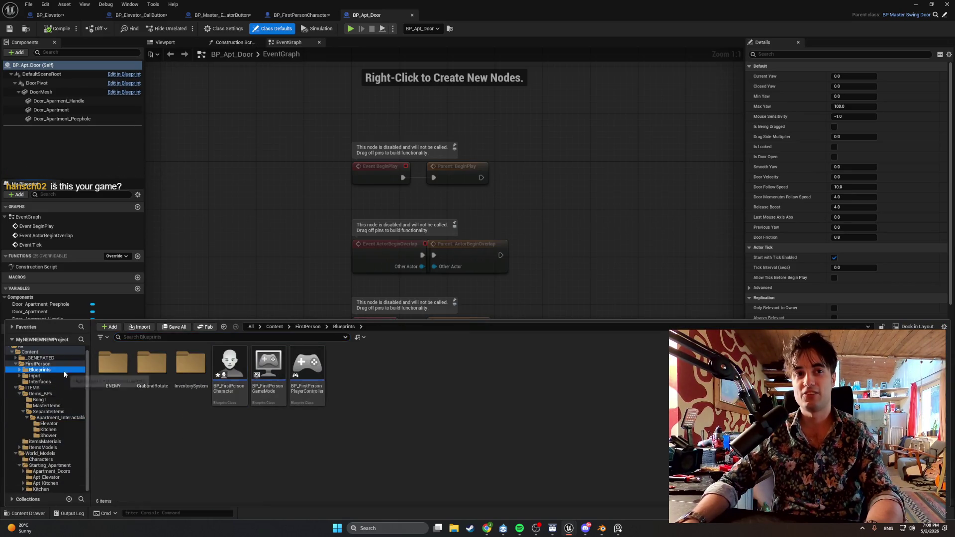
left_click(46, 406)
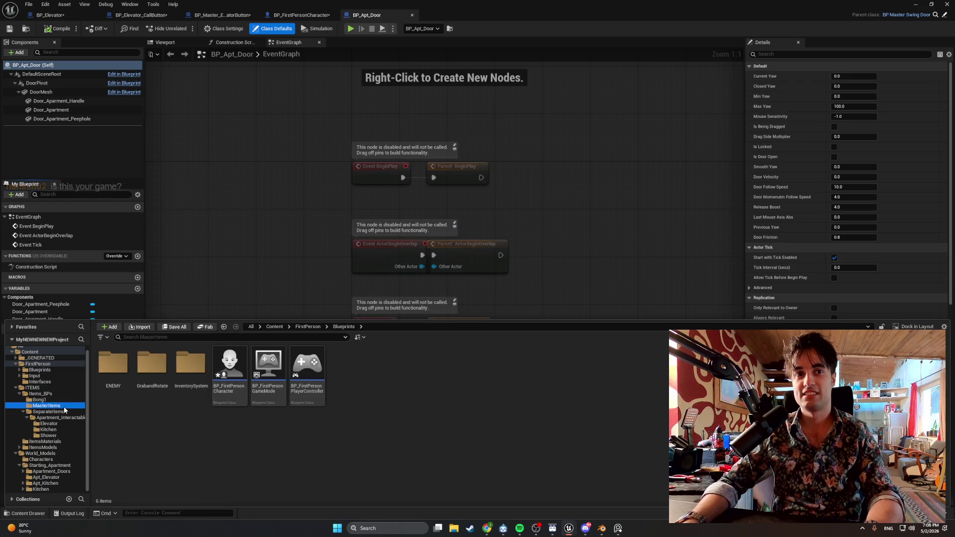
double_click(198, 372)
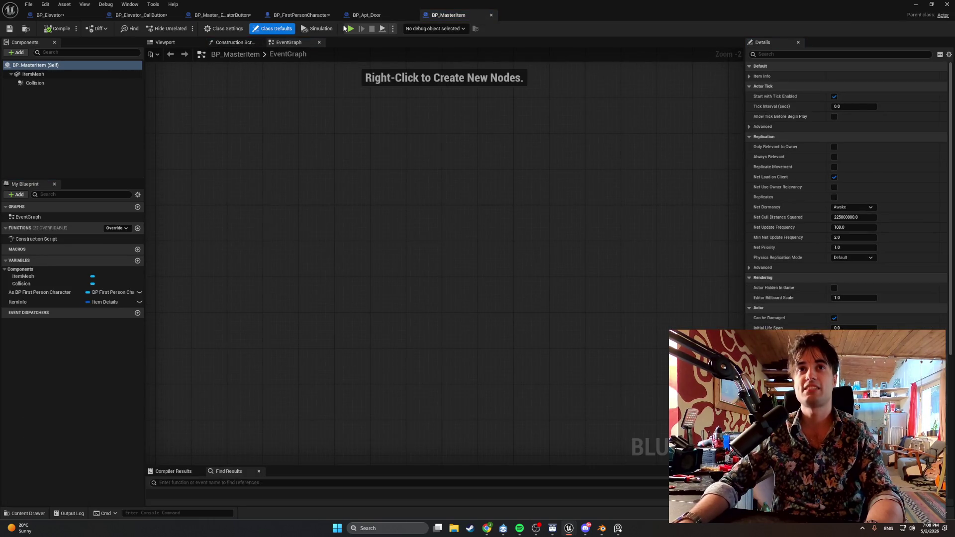
- Open BP_MasterSwingDoor and pan across its StopDoorDrag graph's SET nodes
left_click(26, 513)
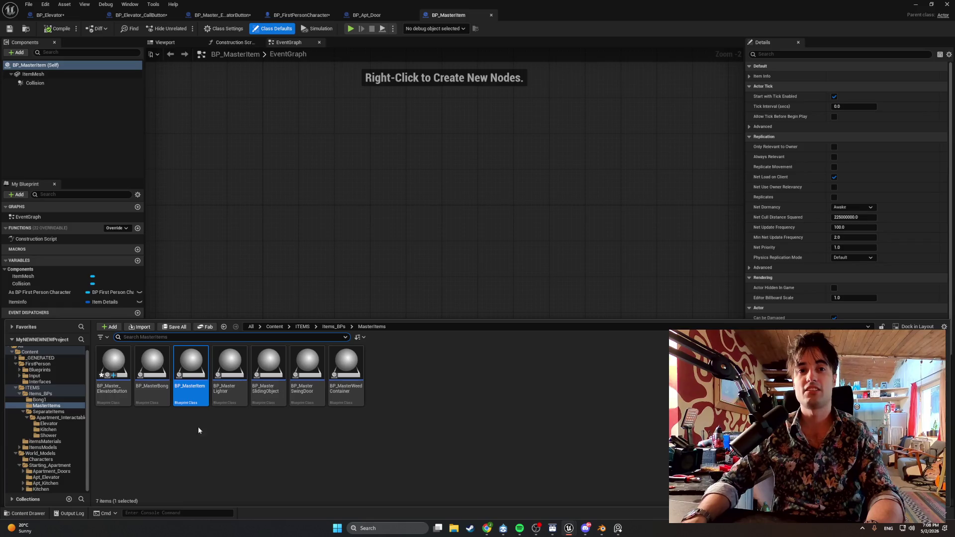
left_click(311, 373)
double_click(310, 372)
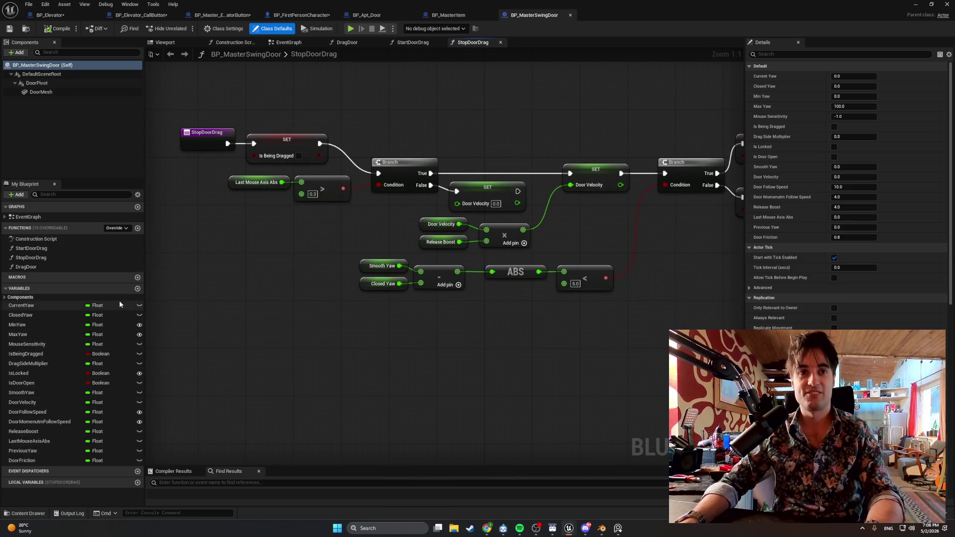
left_click_drag(285, 274, 264, 300)
mouse_move(347, 273)
left_mouse_down()
mouse_move(437, 273)
mouse_move(268, 273)
left_mouse_up()
- Review the StartDoorDrag, DragDoor and event graph Tick rotation logic, ending on BP_FirstPersonCharacter
left_click(402, 43)
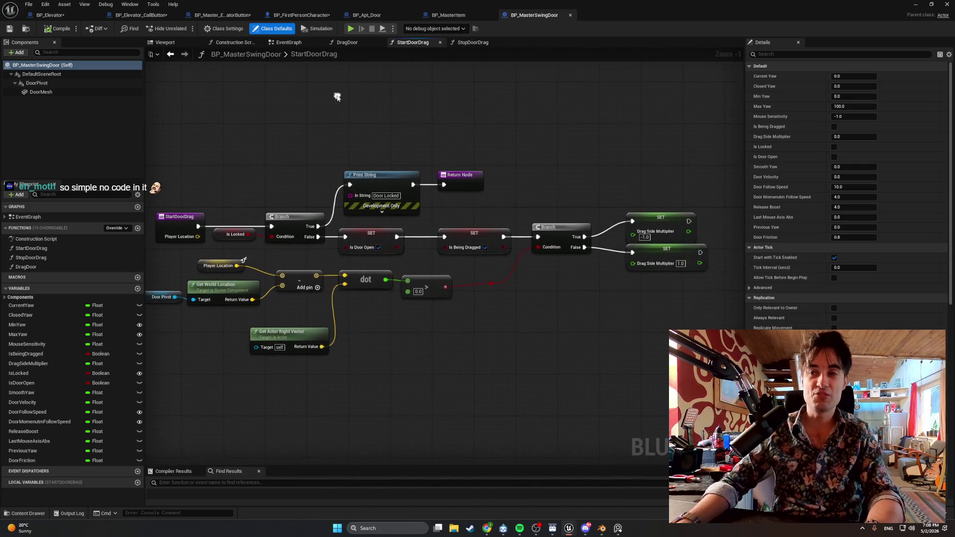
left_click(335, 43)
left_click_drag(302, 144, 613, 170)
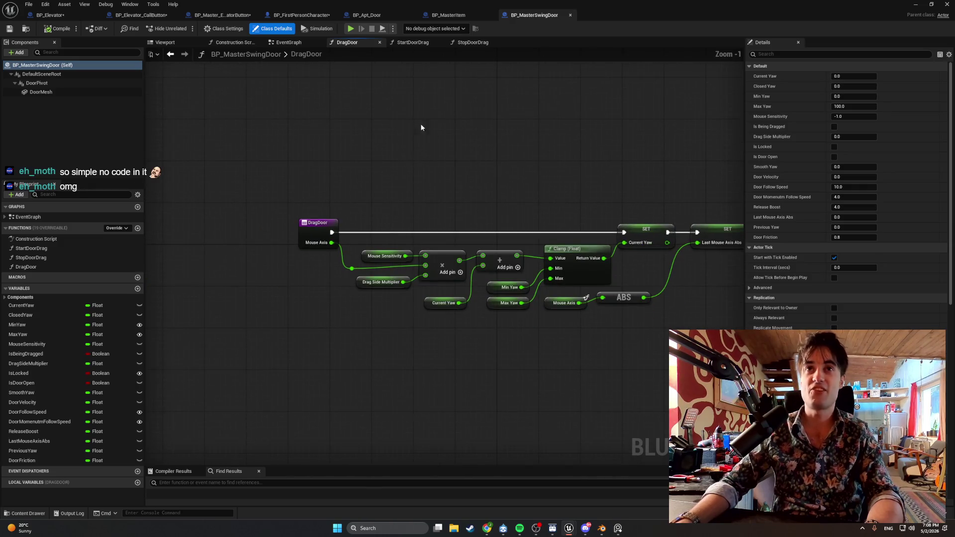
left_click(289, 43)
left_click_drag(360, 189, 495, 196)
scroll(569, 157, "up", 3)
mouse_move(569, 156)
left_mouse_down()
mouse_move(669, 129)
mouse_move(592, 119)
mouse_move(368, 158)
mouse_move(408, 110)
mouse_move(446, 130)
mouse_move(360, 177)
left_mouse_up()
left_click_drag(306, 134, 420, 119)
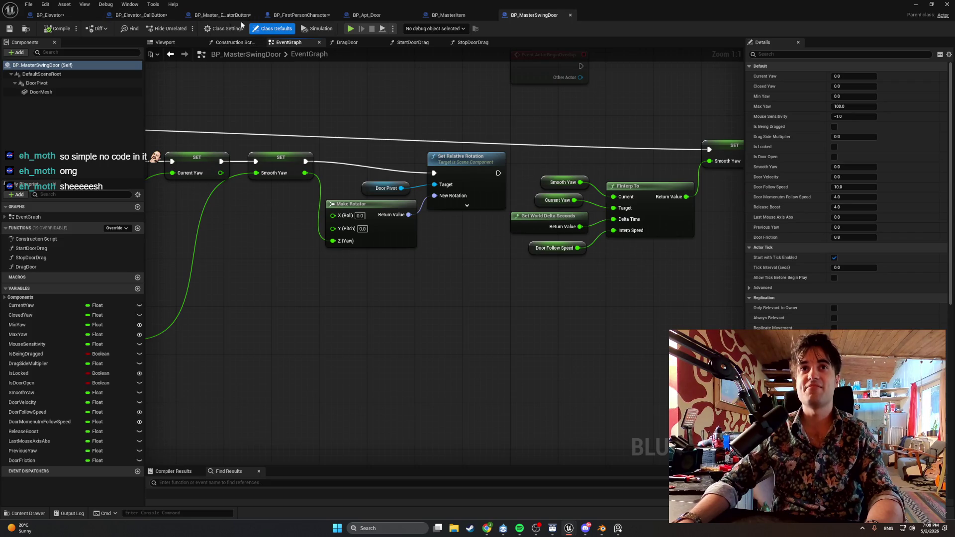
left_click(275, 16)
scroll(503, 154, "down", 6)
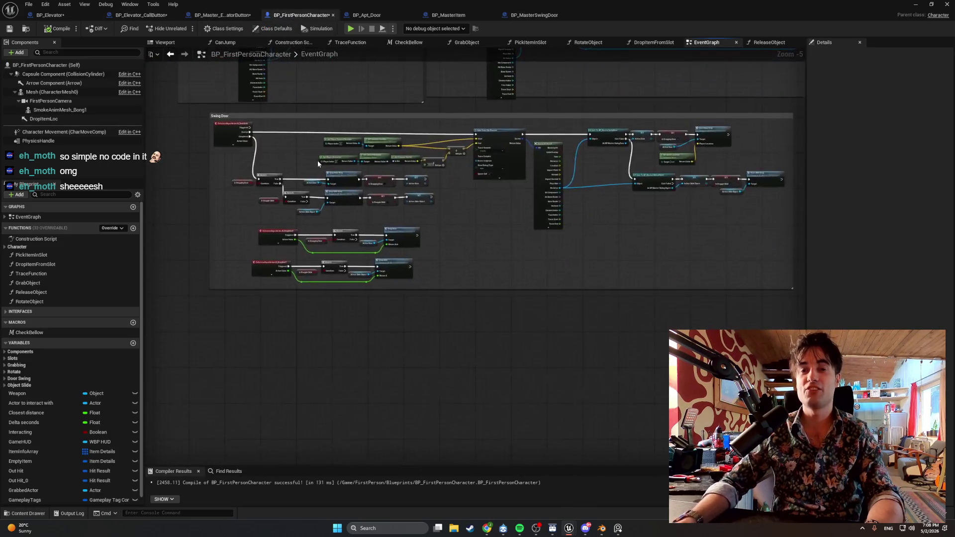
- Browse the character's Swing Door nodes, including the cast and drag-start nodes
scroll(504, 153, "up", 6)
scroll(503, 153, "down", 4)
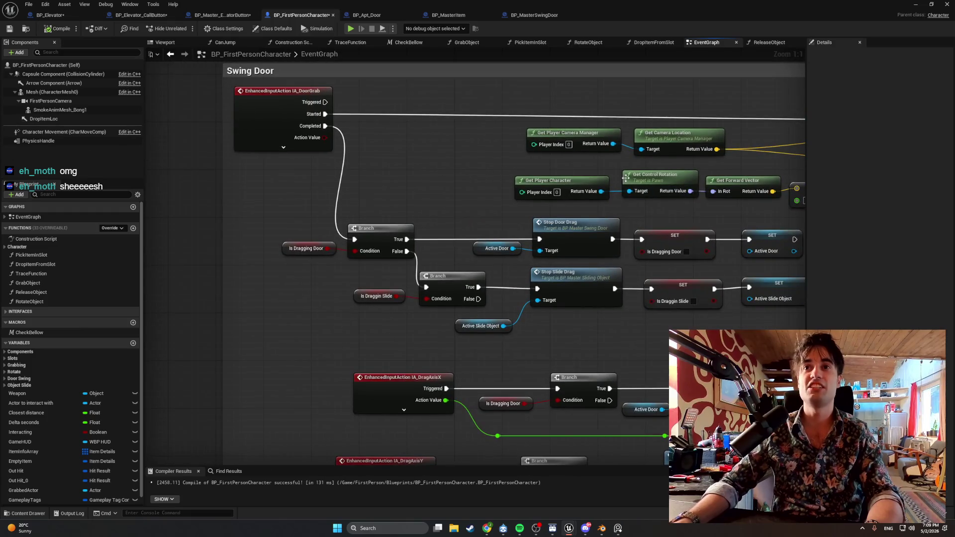
scroll(464, 180, "up", 4)
left_click_drag(463, 180, 348, 174)
scroll(348, 175, "down", 4)
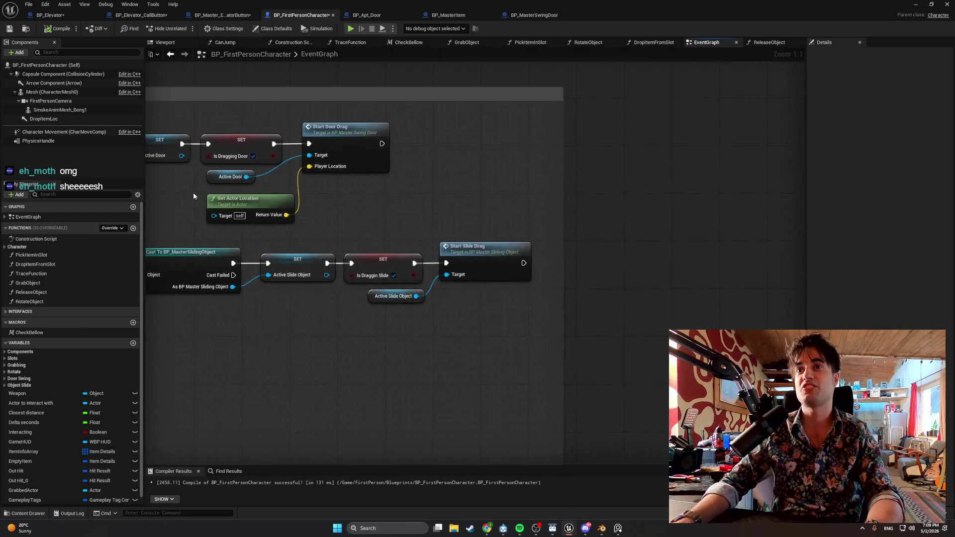
- Inspect the Camera Input section's Rotate Object, SET, yaw and pitch nodes, then minimize the editor
mouse_move(341, 280)
left_mouse_down()
mouse_move(405, 262)
mouse_move(430, 339)
left_mouse_up()
scroll(404, 262, "up", 4)
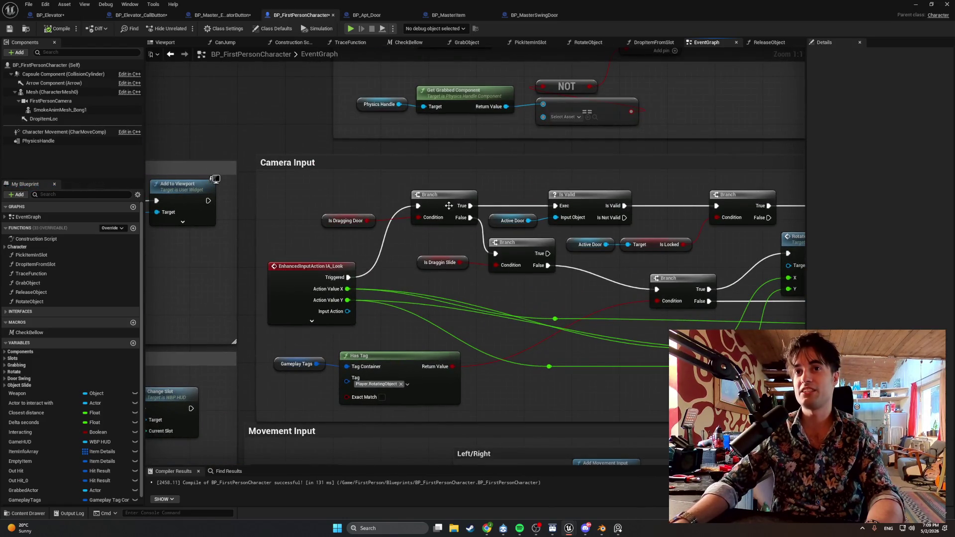
left_click_drag(449, 205, 355, 244)
left_click_drag(599, 239, 470, 240)
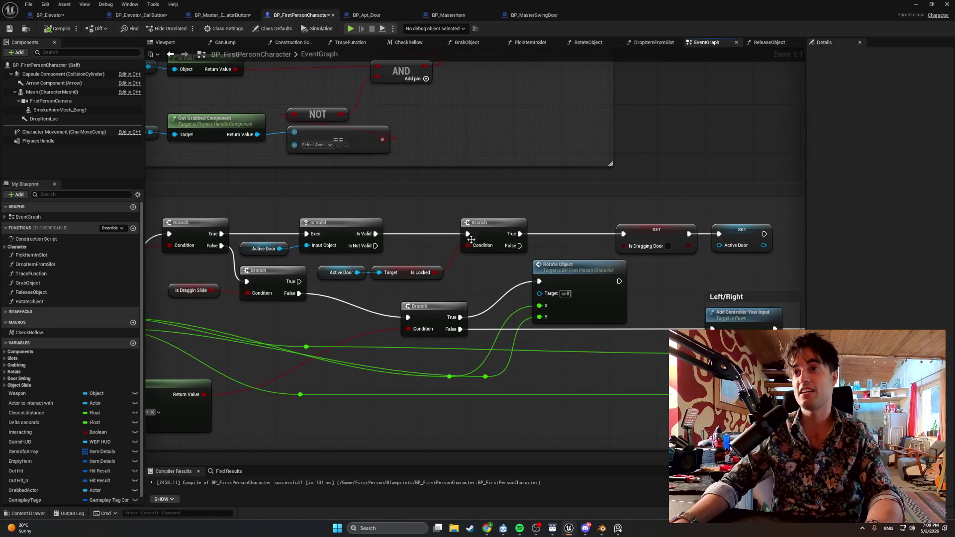
mouse_move(605, 251)
left_mouse_down()
mouse_move(546, 248)
mouse_move(576, 235)
left_mouse_up()
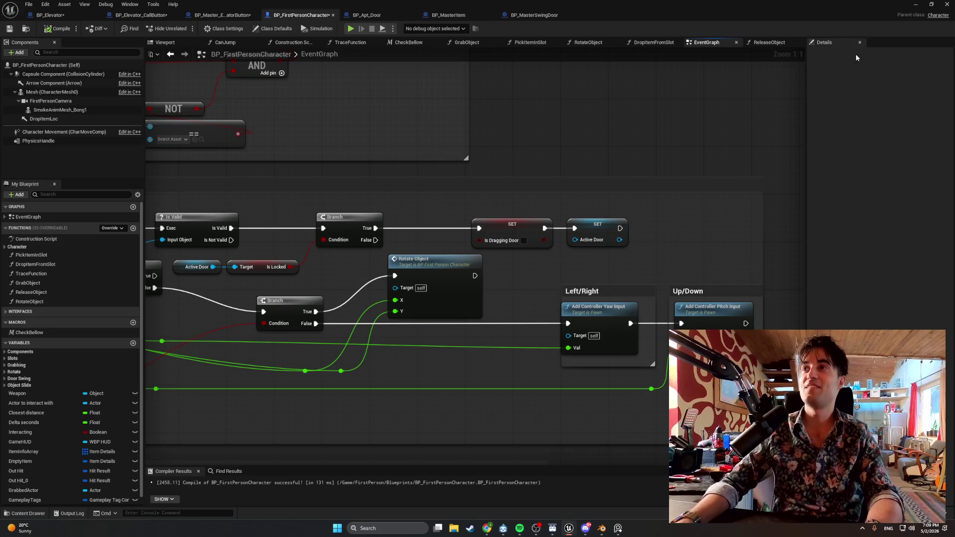
left_click(915, 4)
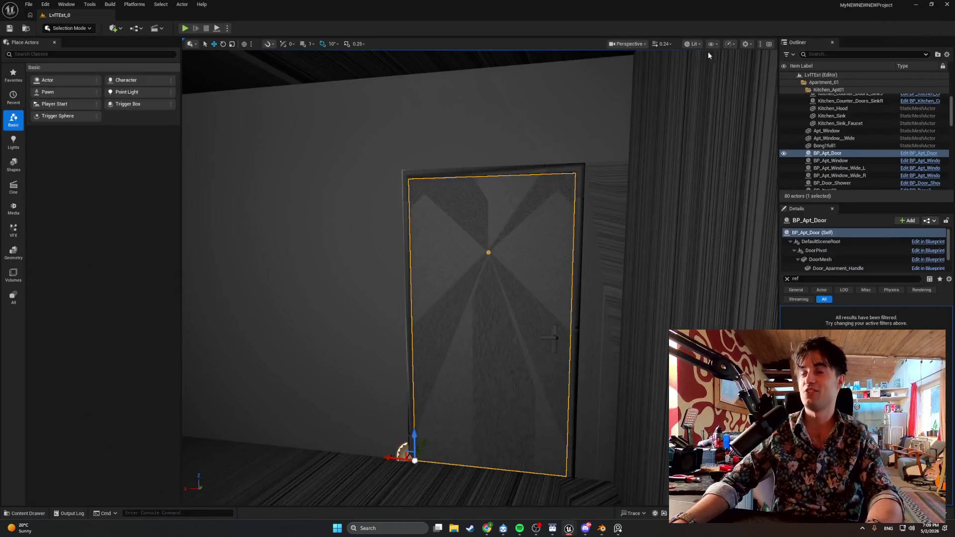
- Start a new Play-In-Editor session of the apartment level
left_click(185, 28)
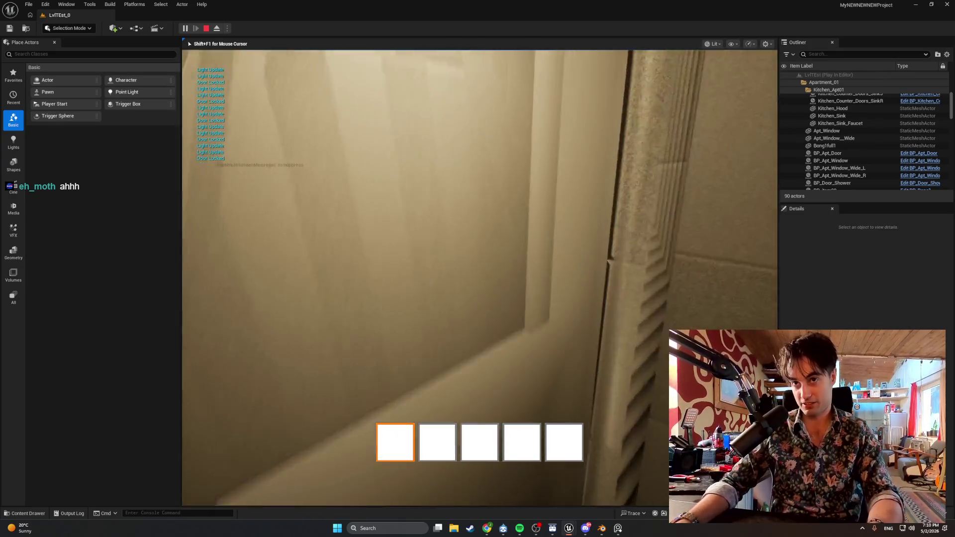
- Back up toward the stairs, walk forward to the door's wall switch, then end the session
key("s")
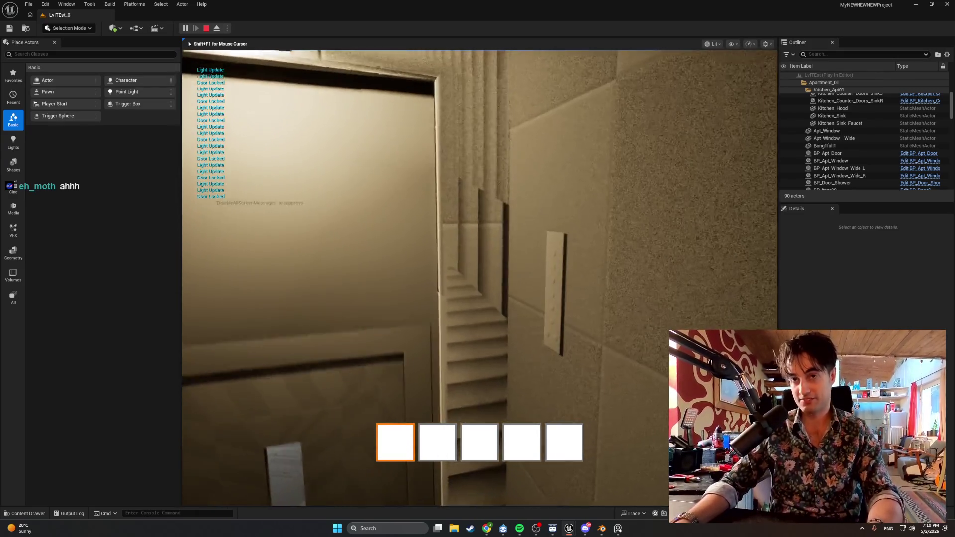
key("w")
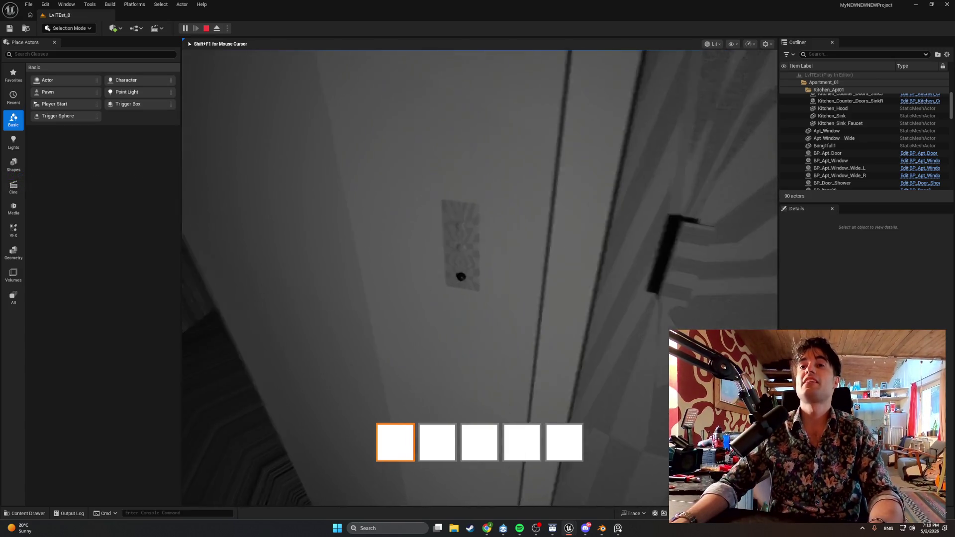
key("Escape")
- Browse to the elevator call button's asset and open BP_Elevator_CallButton
right_click(484, 247)
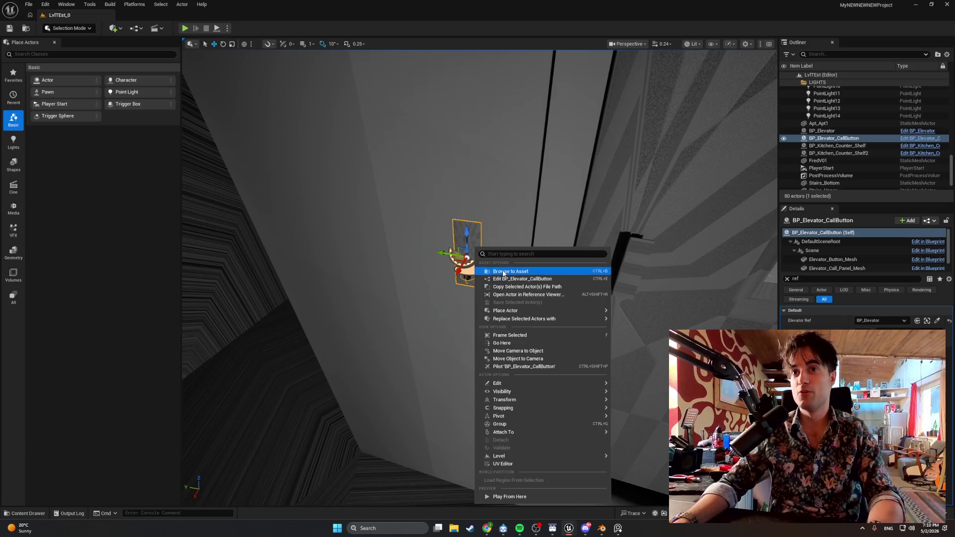
left_click(511, 271)
double_click(144, 381)
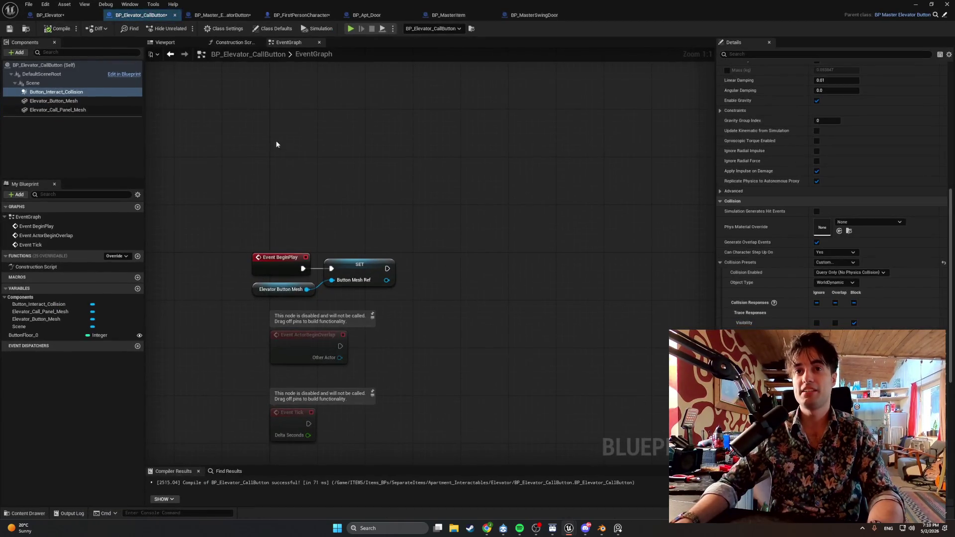
- Orbit the Viewport preview around the call panel, then return to the level and play again
left_click(152, 44)
mouse_move(379, 195)
left_mouse_down()
mouse_move(371, 164)
mouse_move(378, 189)
mouse_move(363, 207)
left_mouse_up()
mouse_move(423, 244)
left_mouse_down()
mouse_move(337, 260)
mouse_move(393, 232)
left_mouse_up()
mouse_move(348, 196)
left_mouse_down()
mouse_move(378, 198)
mouse_move(347, 196)
left_mouse_up()
mouse_move(451, 222)
left_mouse_down()
mouse_move(450, 234)
mouse_move(450, 225)
left_mouse_up()
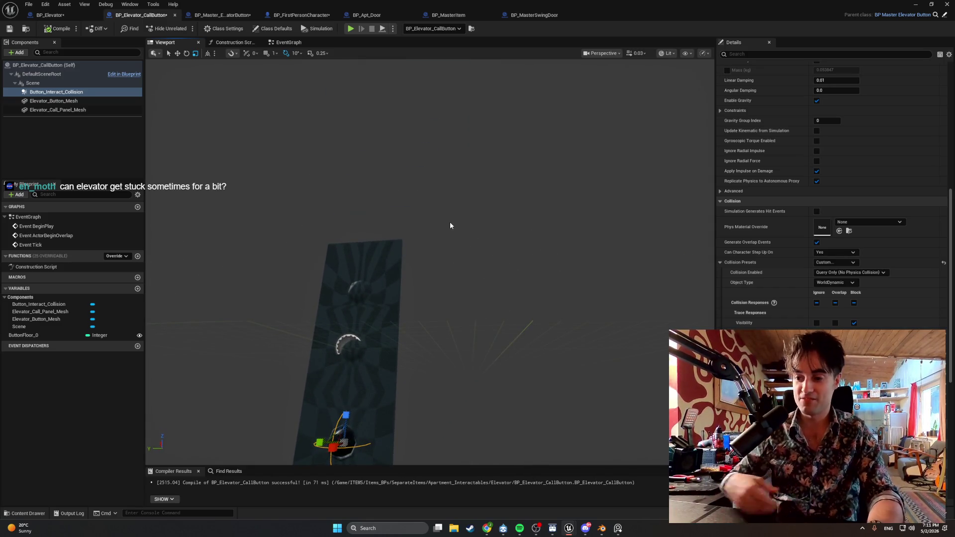
mouse_move(464, 282)
left_mouse_down()
mouse_move(477, 259)
mouse_move(463, 283)
left_mouse_up()
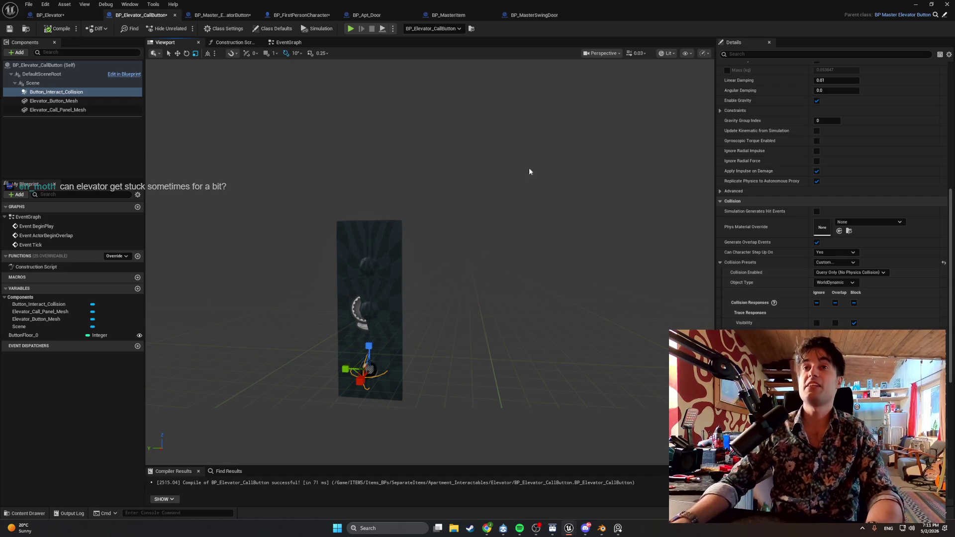
left_click(916, 4)
left_click(184, 29)
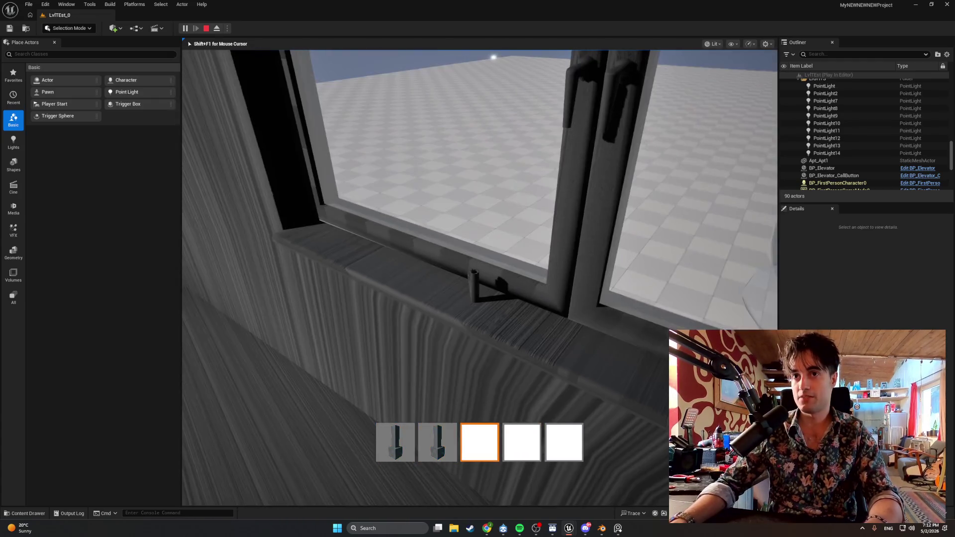
- Drop the third-slot item and cycle the hotbar through slots 2, 5, 3 and 1
key("q")
key("2")
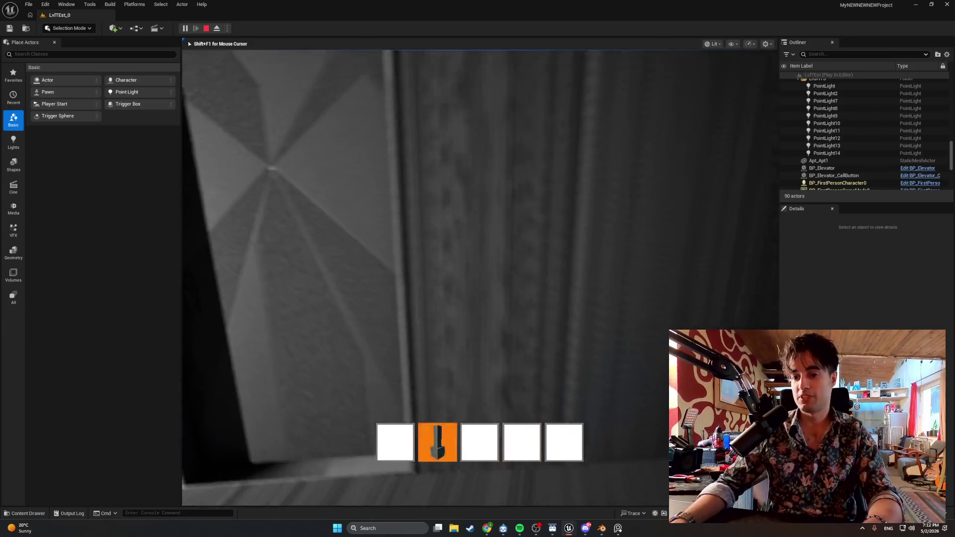
key("5")
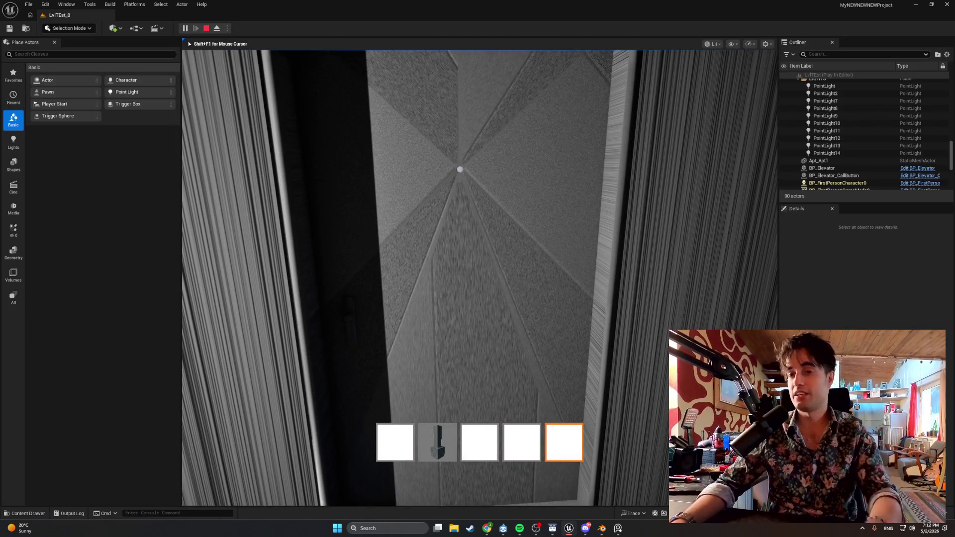
key("3")
key("1")
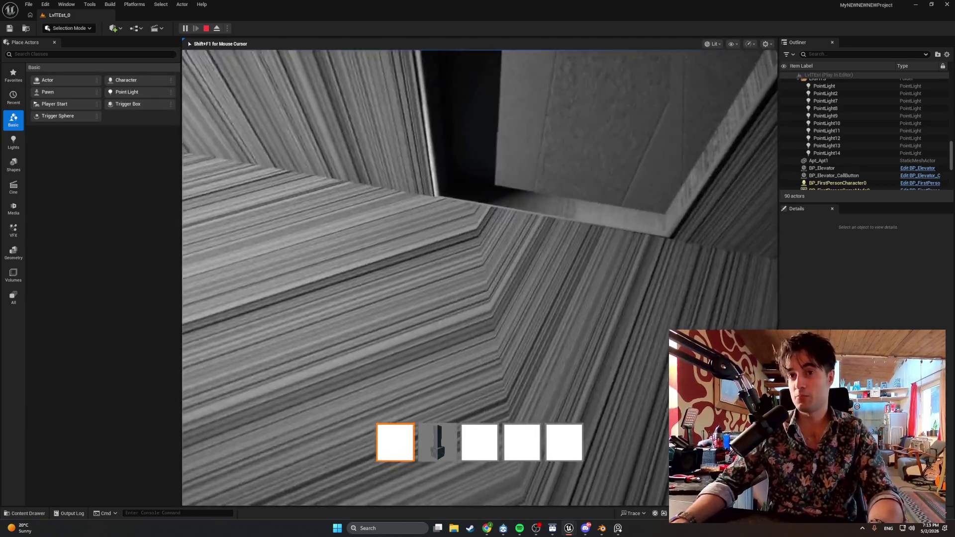
- Walk up to the dark doorway, then stop and restart the test play with Alt+P
key("w")
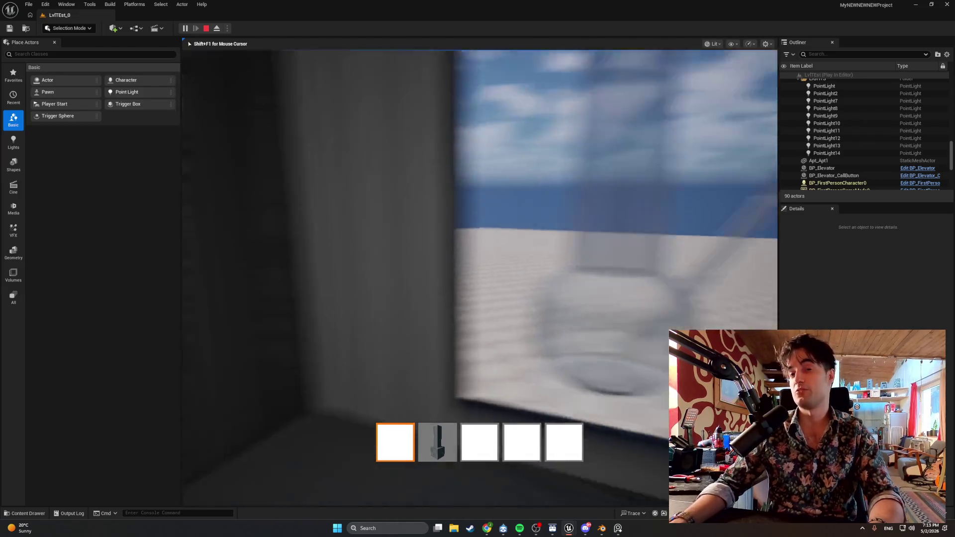
key("w")
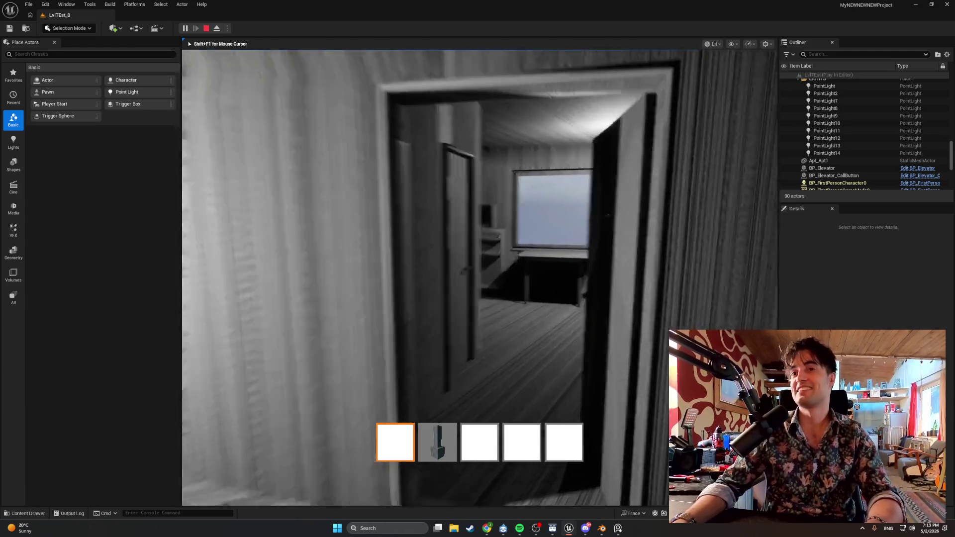
key("Escape")
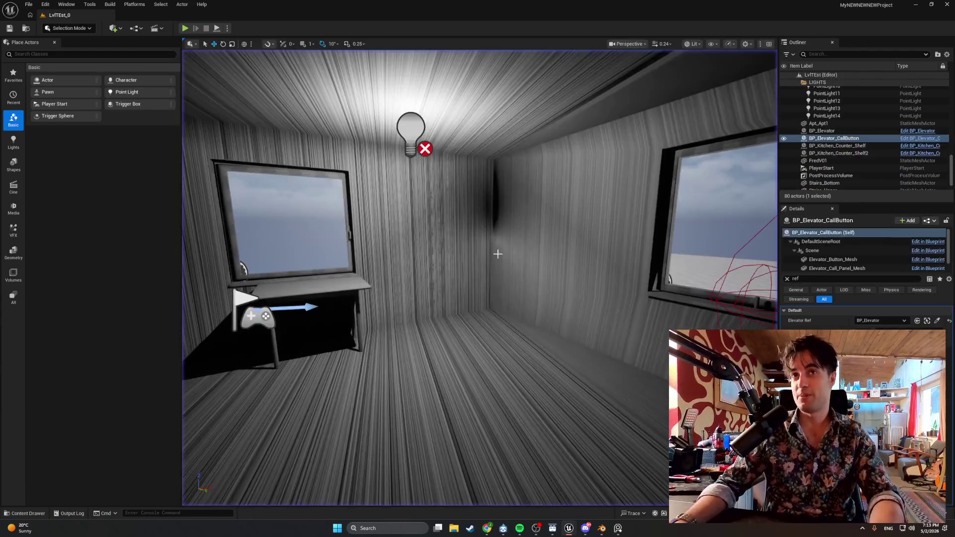
key("alt+p")
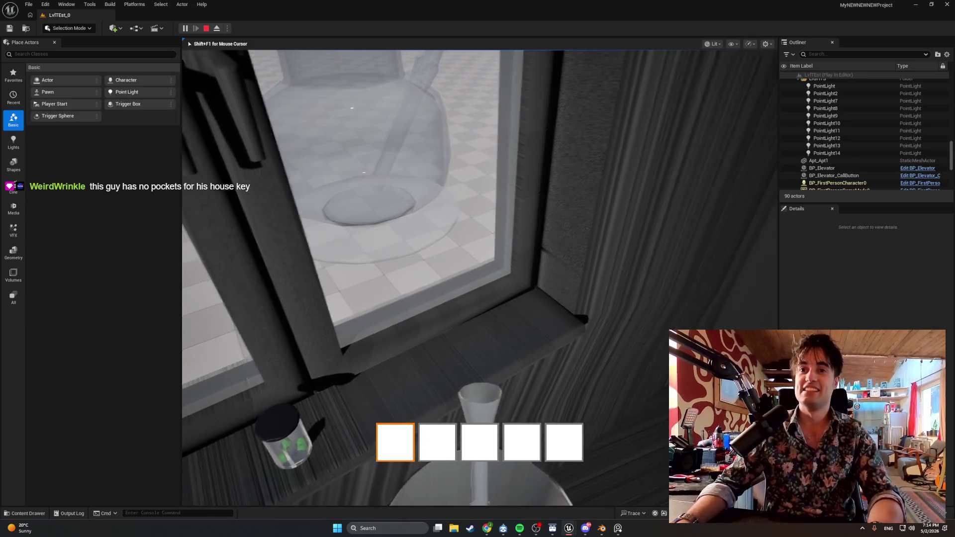
- Move up to the jar on the window sill, then end the play session
key("s")
key("w")
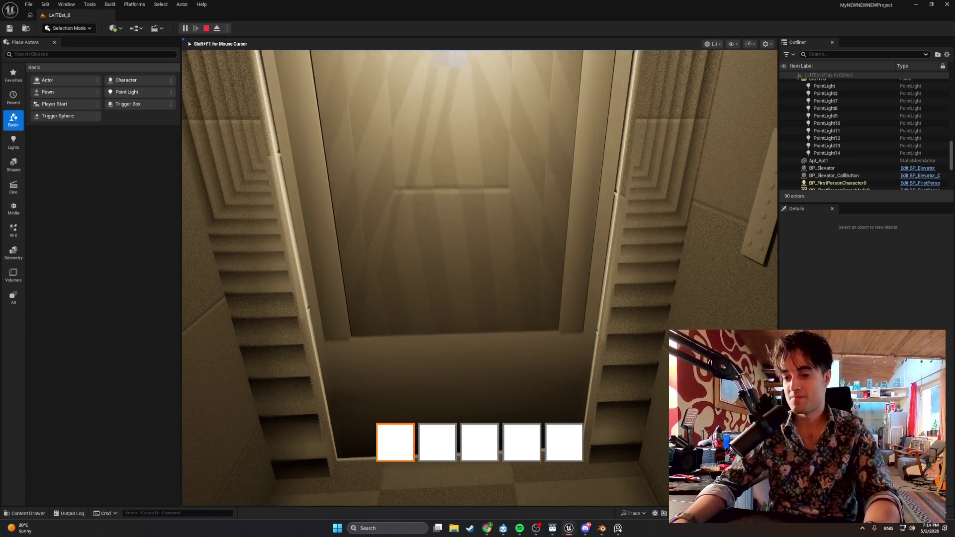
key("Escape")
- Focus on the call button, fly past the elevator, and bring BP_Elevator_CallButton's editor forward
key("f")
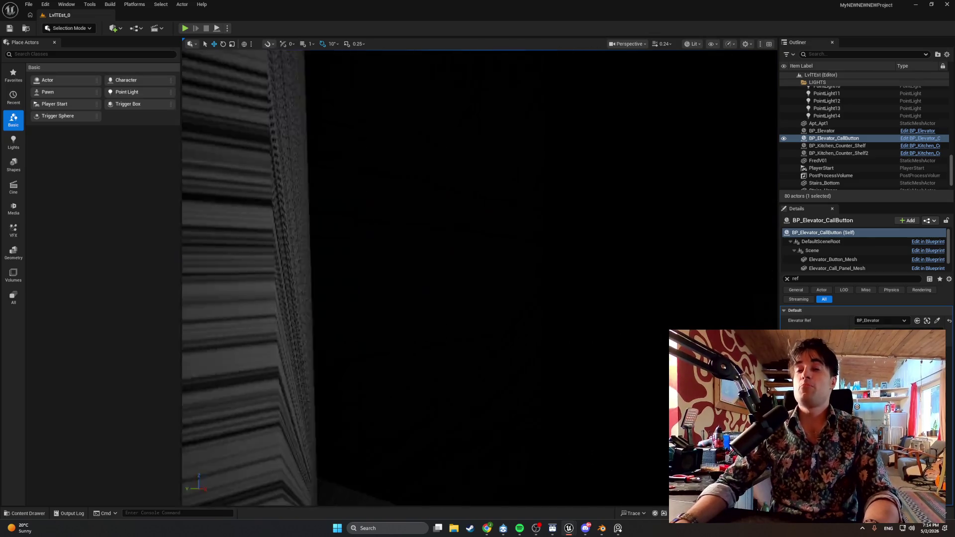
mouse_move(477, 279)
left_mouse_down()
mouse_move(448, 268)
mouse_move(457, 279)
mouse_move(463, 248)
mouse_move(447, 279)
mouse_move(457, 263)
mouse_move(517, 248)
left_mouse_up()
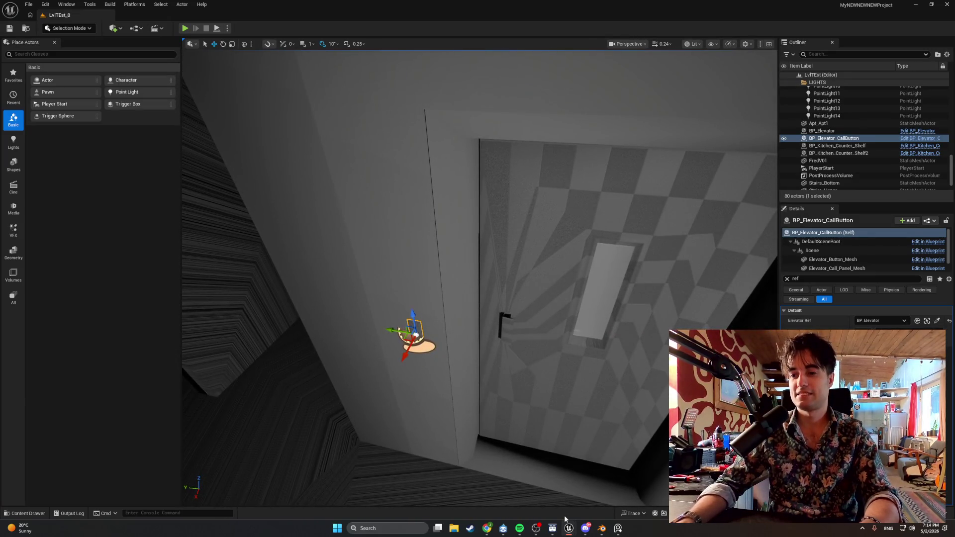
mouse_move(569, 528)
left_click(577, 486)
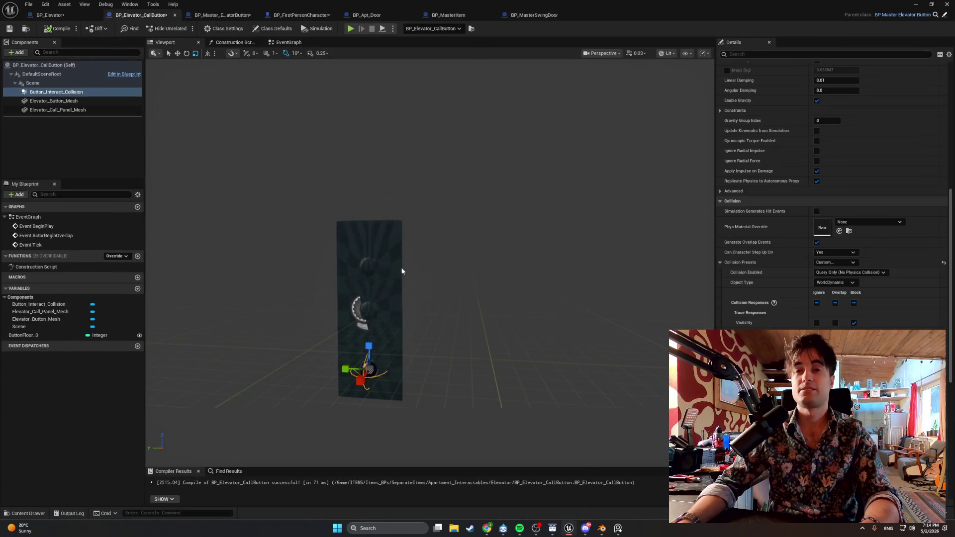
- Close the BP_Apt_Door, BP_MasterItem and BP_MasterSwingDoor Blueprints, keeping the call button's event graph
left_click(287, 42)
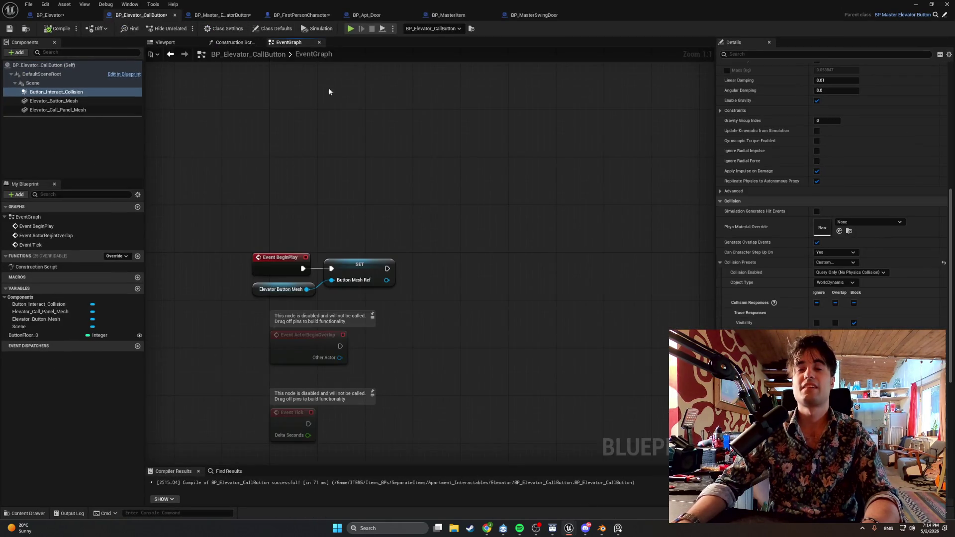
left_click(412, 15)
left_click(412, 14)
left_click(412, 15)
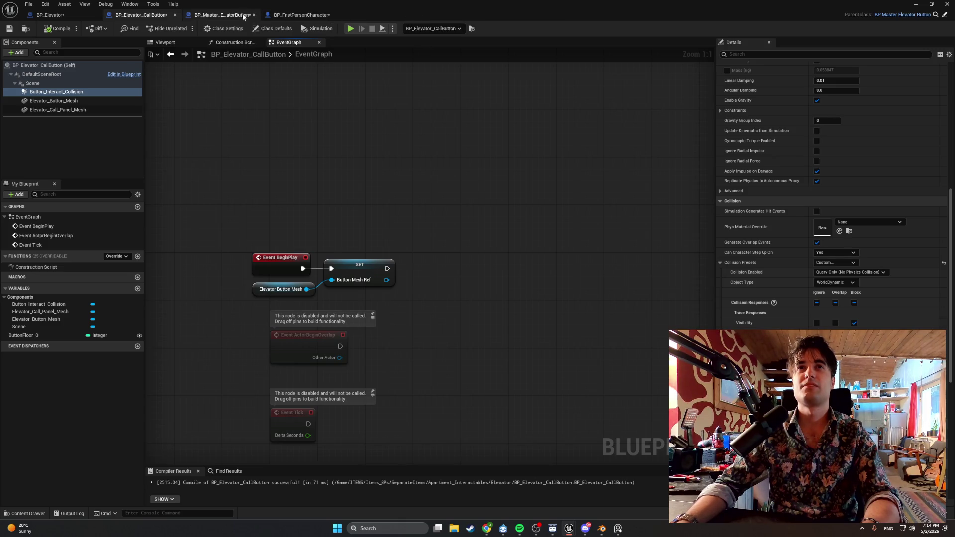
left_click(231, 15)
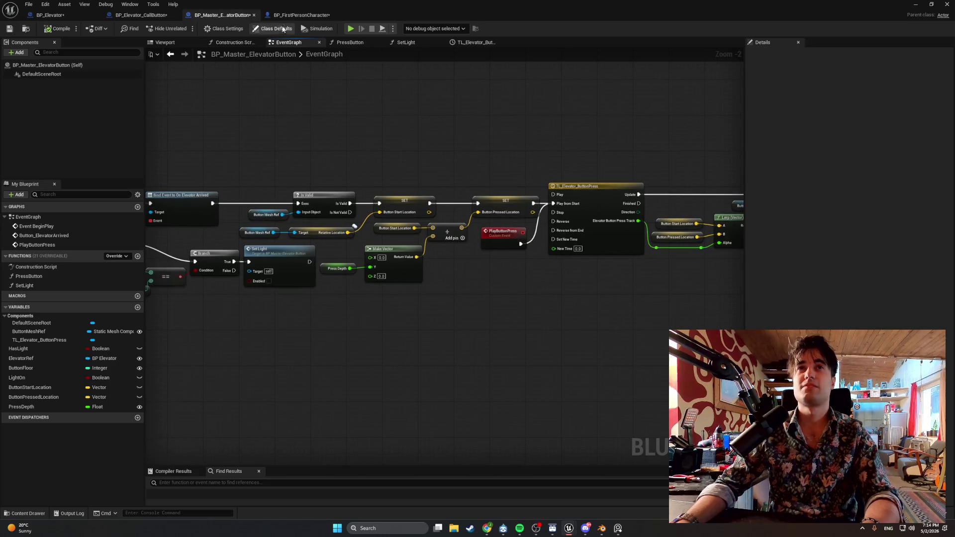
- In BP_FirstPersonCharacter's interact logic, open BP_Master_ElevatorButton from its Cast To node
left_click(301, 15)
left_click(141, 15)
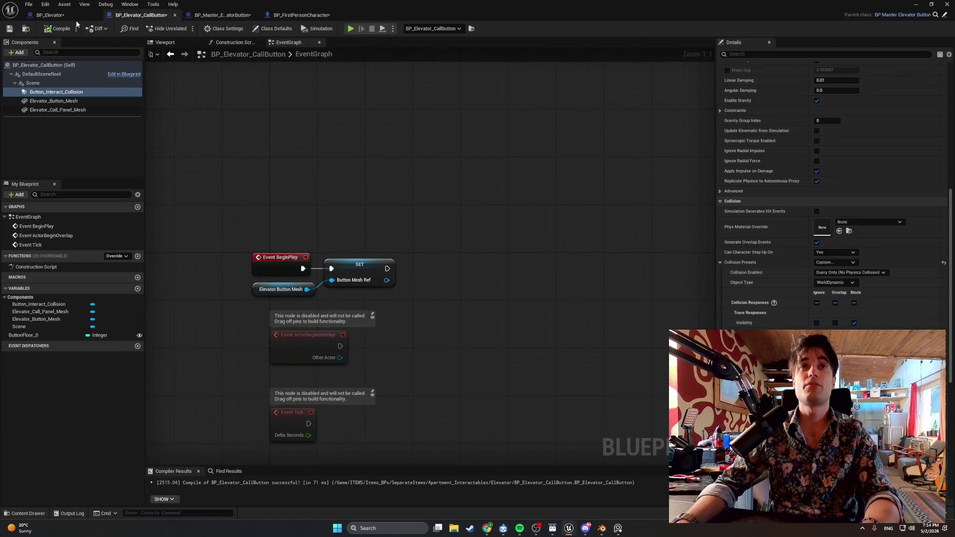
left_click(284, 15)
scroll(515, 187, "down", 3)
mouse_move(557, 145)
left_mouse_down()
mouse_move(463, 232)
mouse_move(394, 189)
left_mouse_up()
scroll(462, 232, "up", 6)
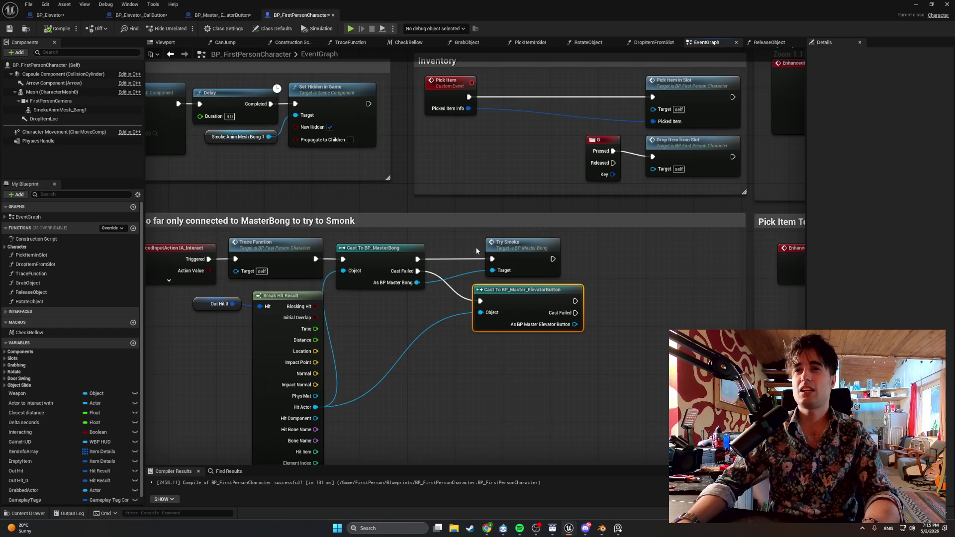
left_click_drag(514, 286, 451, 288)
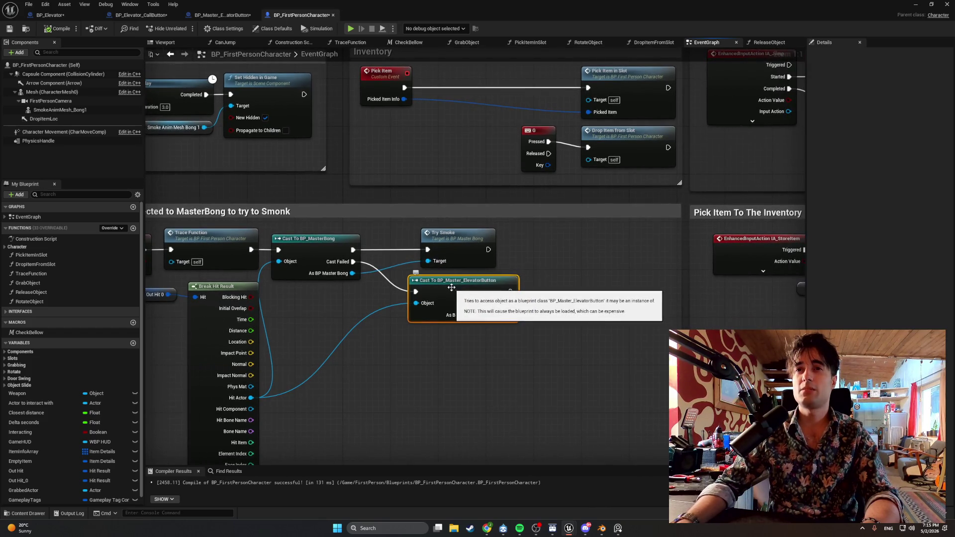
double_click(451, 287)
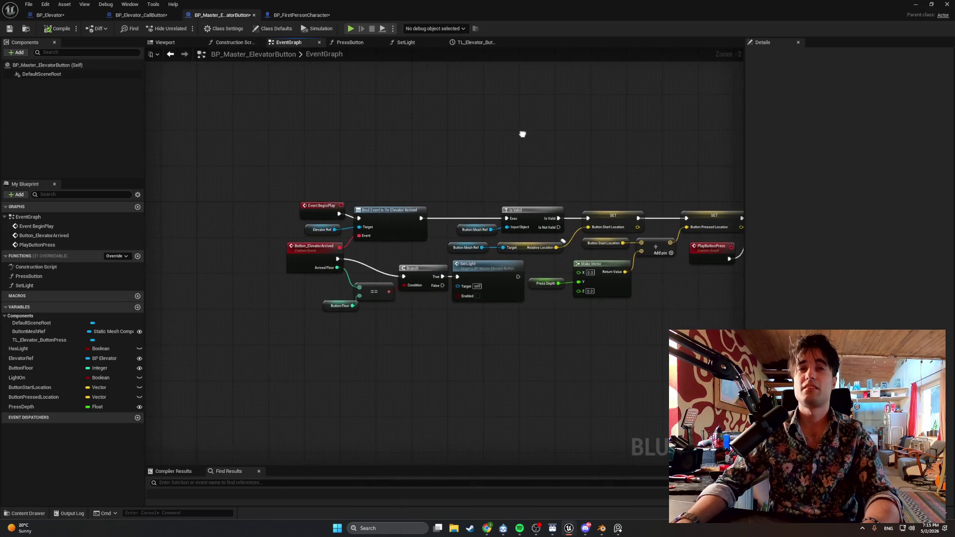
- Wire Elevator Ref and Button Floor into Call Elevator to Floor in PressButton, then minimize the Blueprint editor
scroll(434, 176, "up", 2)
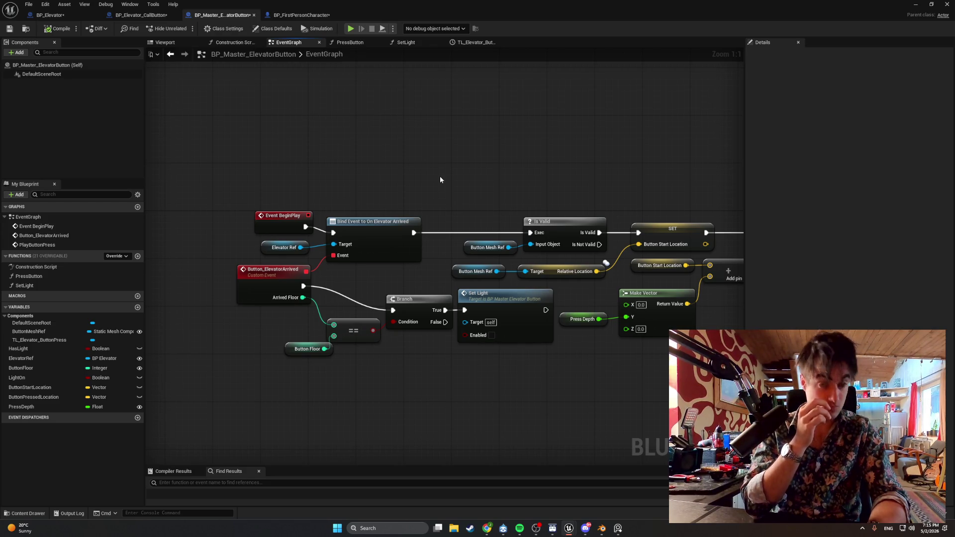
left_click(362, 43)
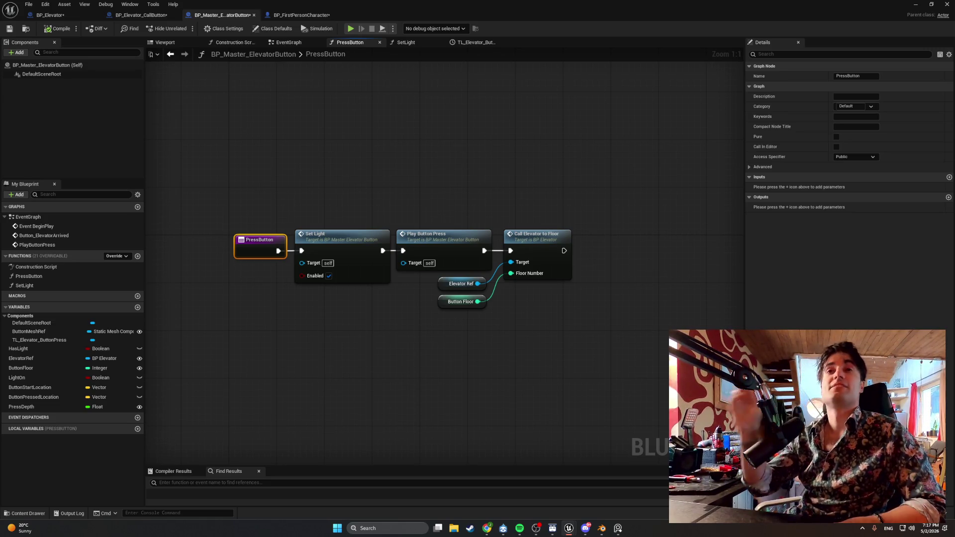
left_click(916, 4)
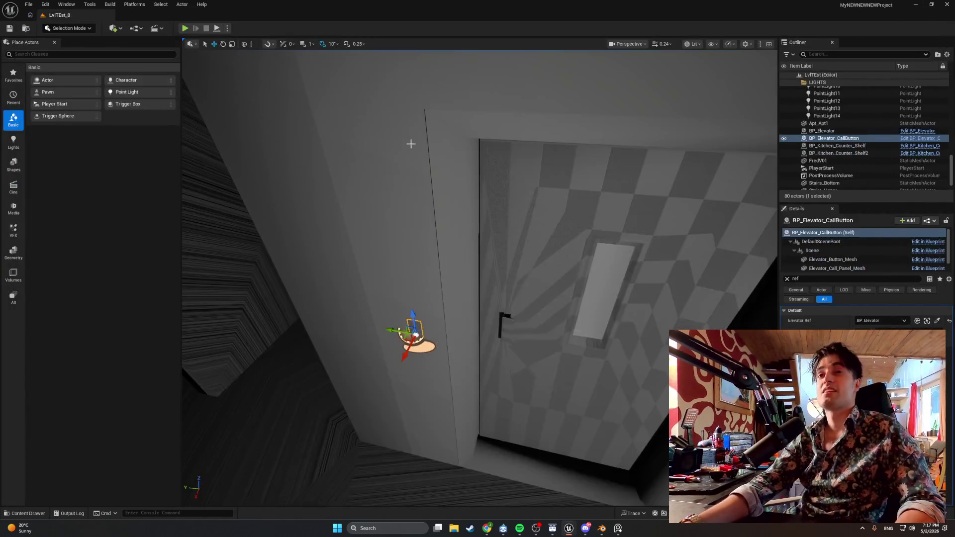
- Play the level and walk through the apartment past the stairwell and doorway, then stop playing
left_click(185, 28)
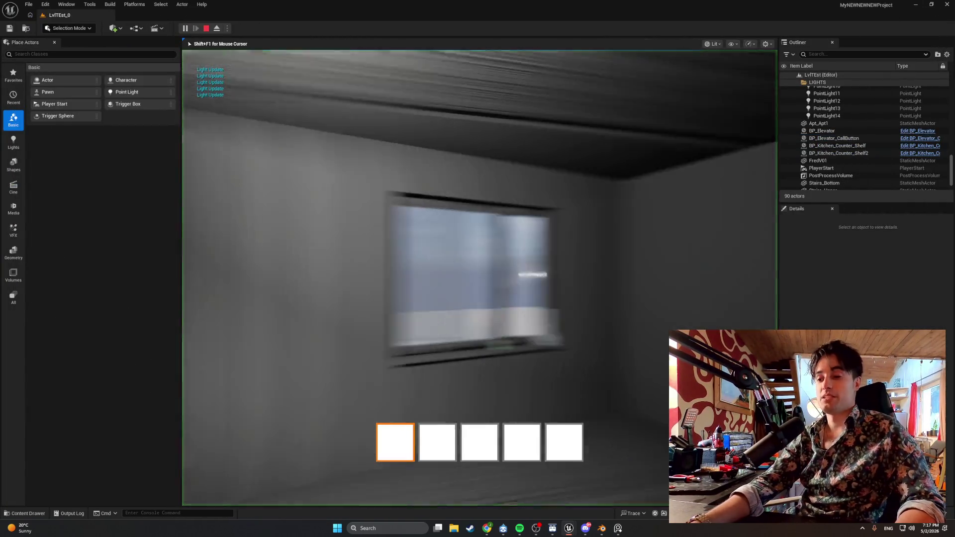
key("s")
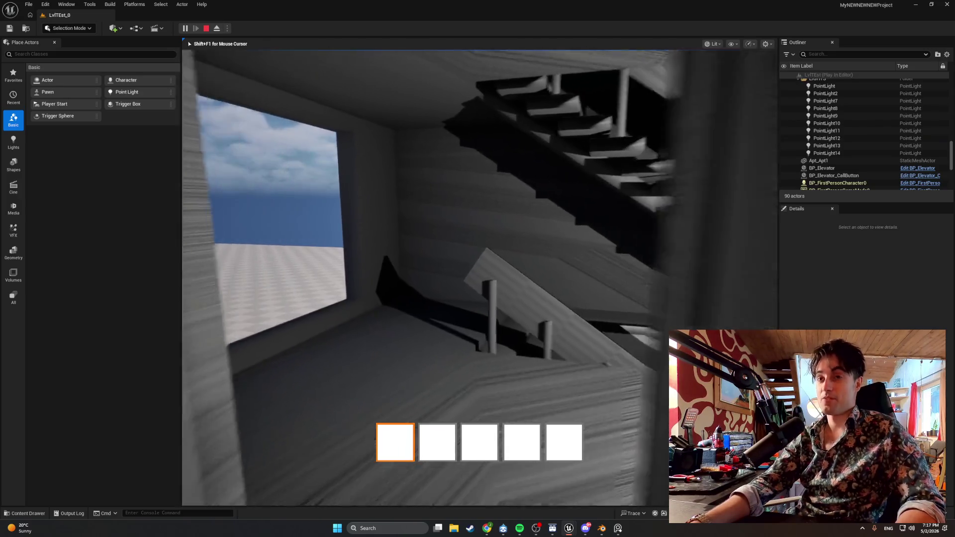
key("w")
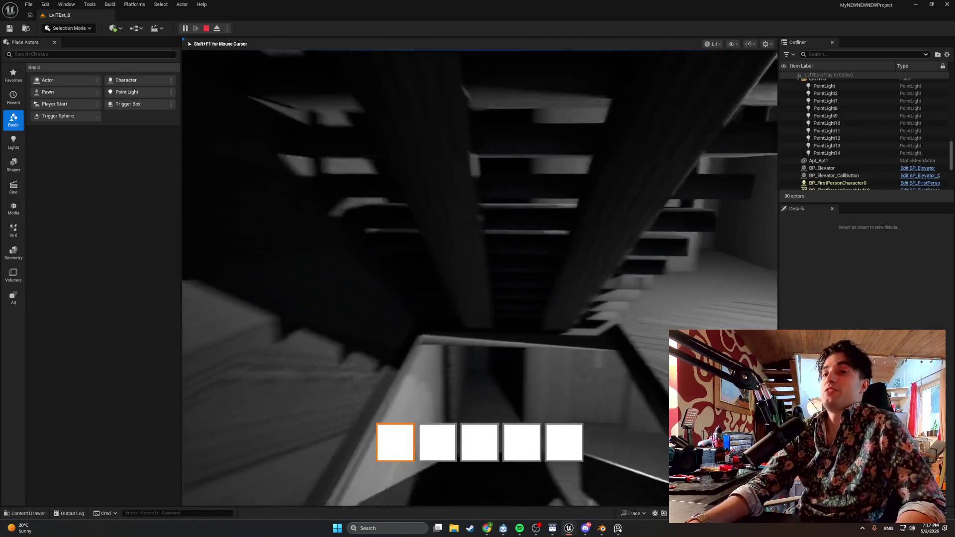
key("w")
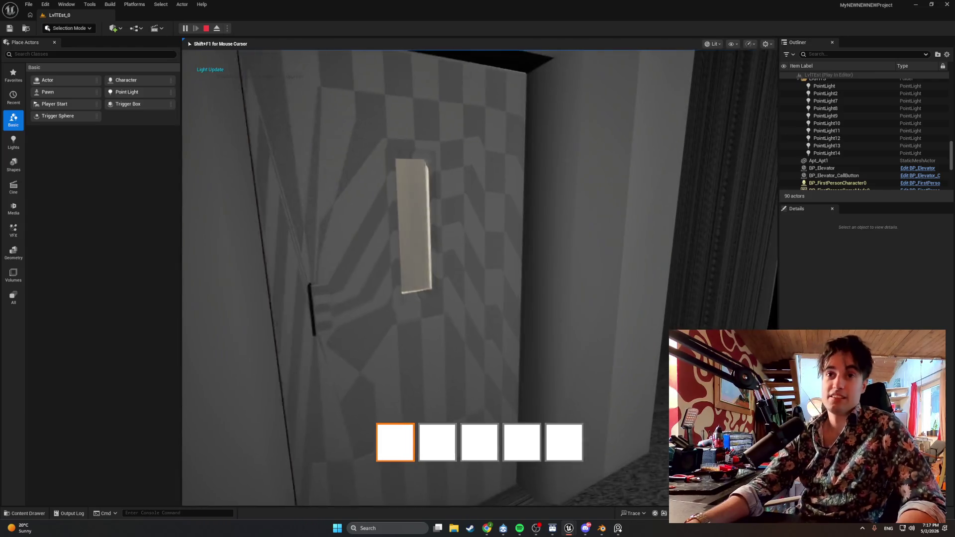
key("w")
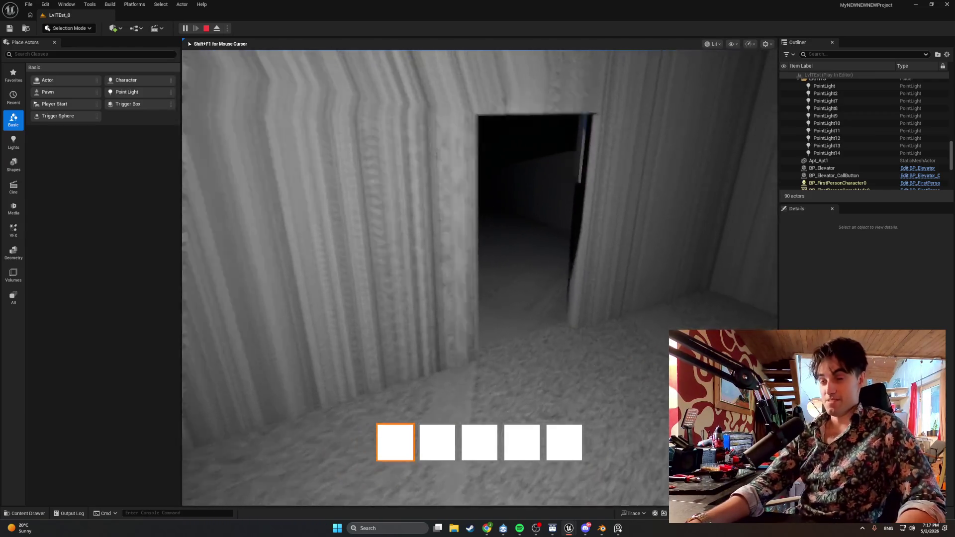
key("w")
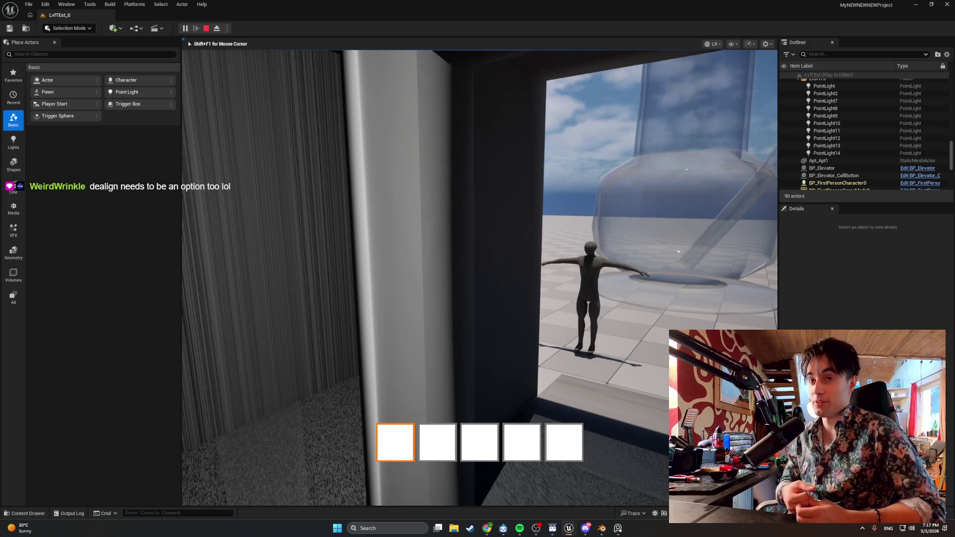
mouse_move(478, 269)
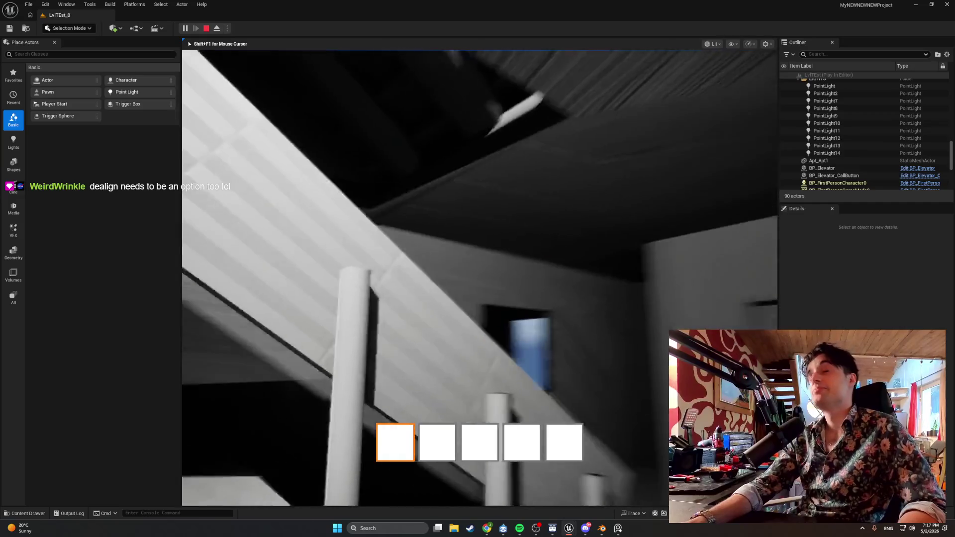
key("Escape")
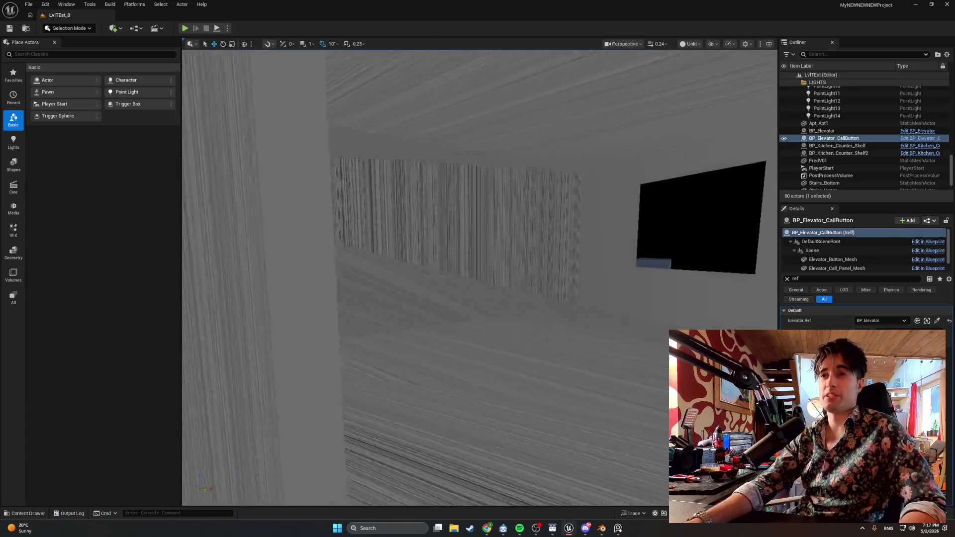
- Fly the editor view through the apartment rooms and corridor, then out past the glass cylinder
key("w")
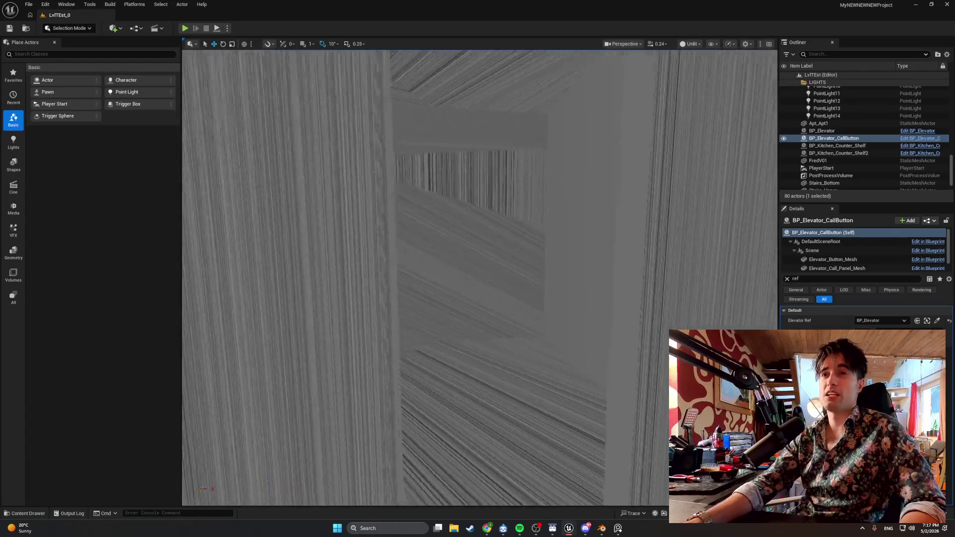
key("s")
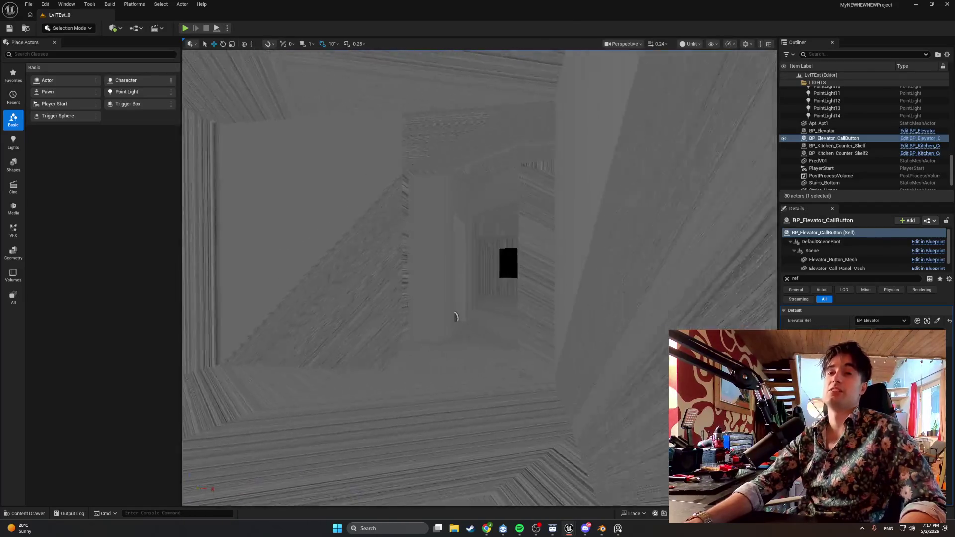
key("w")
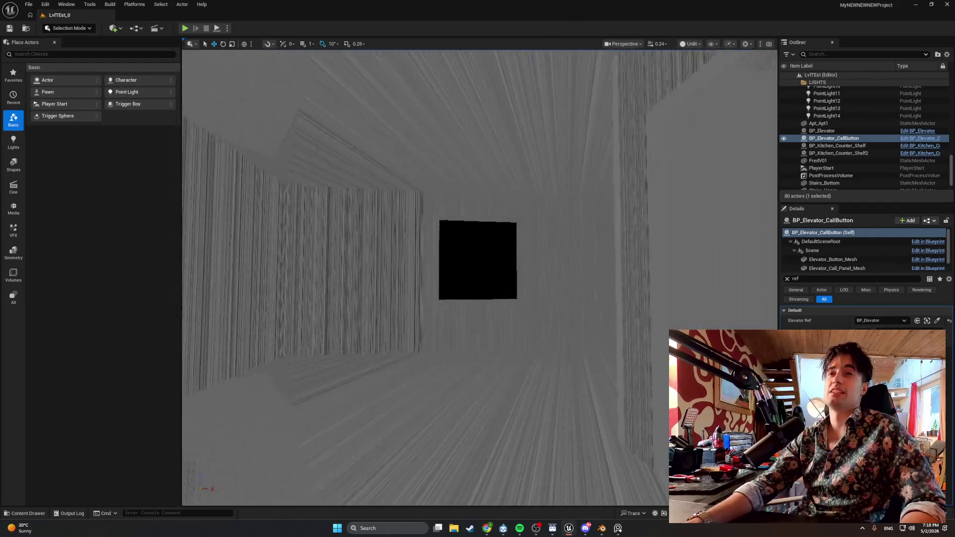
key("s")
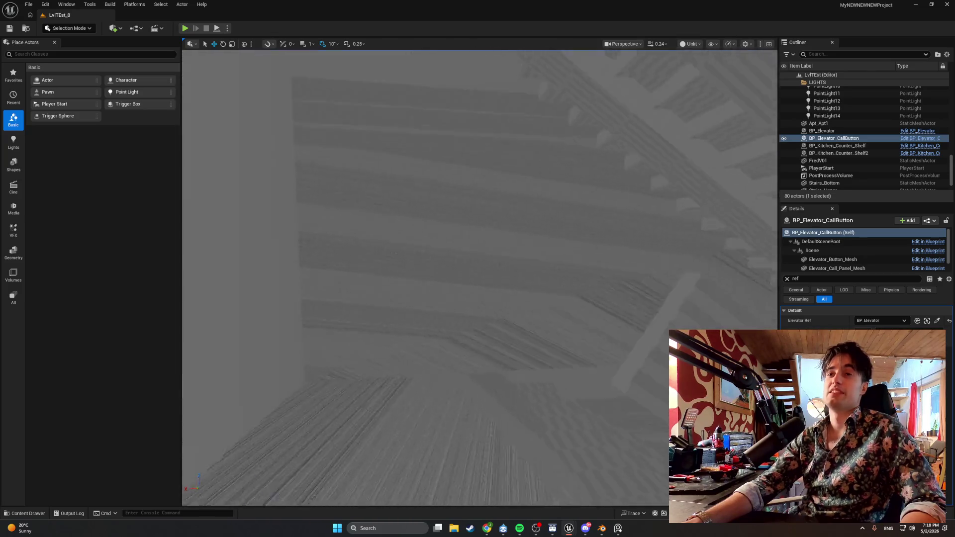
left_click_drag(558, 218, 558, 217)
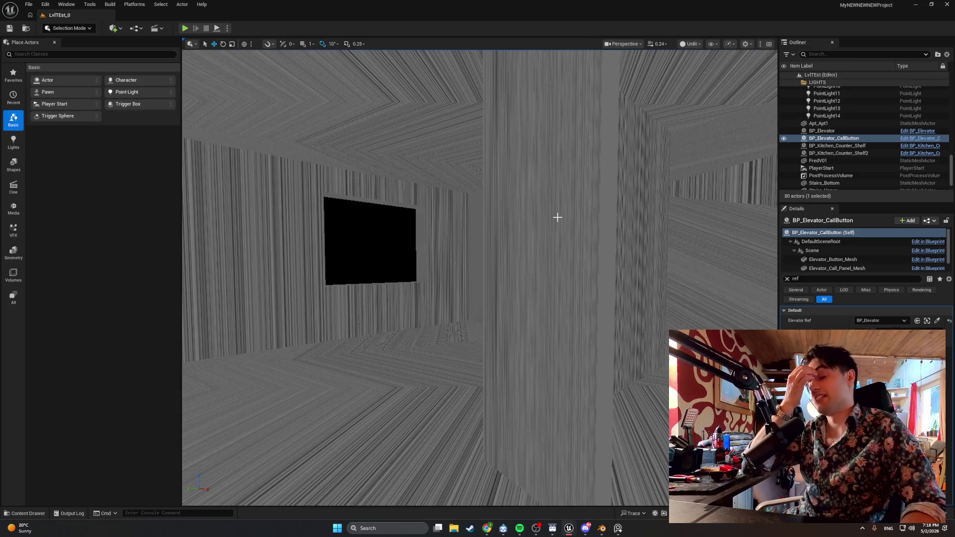
left_click_drag(490, 275, 470, 295)
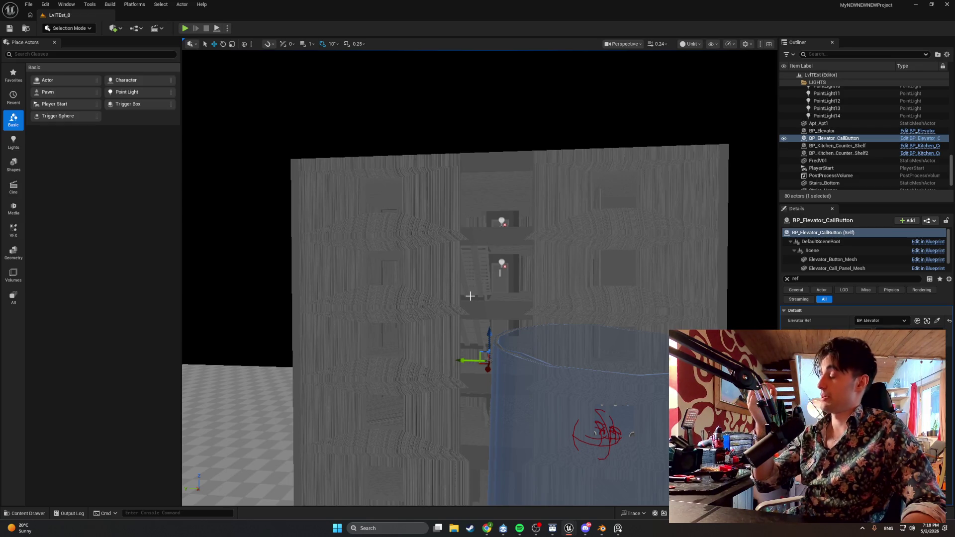
mouse_move(532, 284)
left_mouse_down()
mouse_move(592, 224)
mouse_move(632, 204)
mouse_move(592, 223)
mouse_move(532, 284)
left_mouse_up()
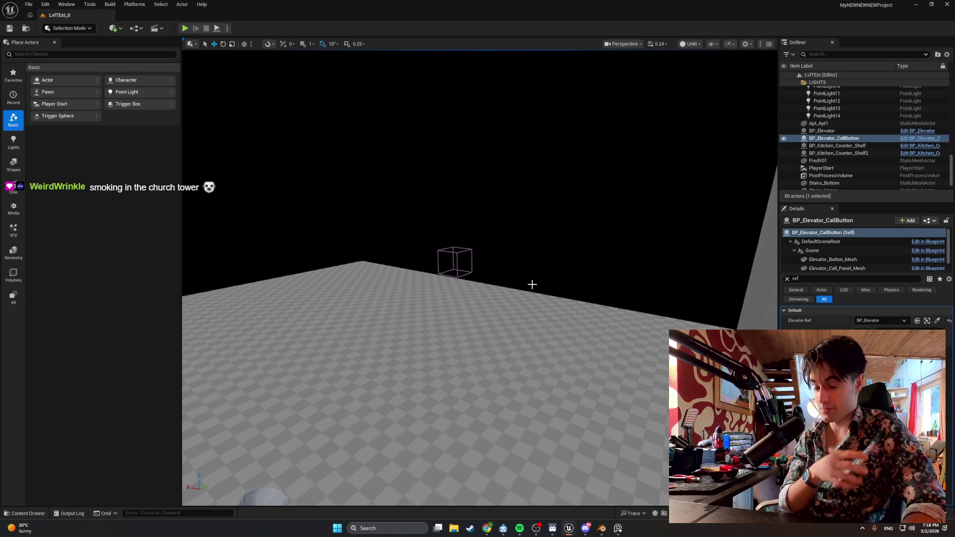
mouse_move(553, 318)
left_mouse_down()
mouse_move(247, 366)
mouse_move(413, 341)
mouse_move(556, 348)
mouse_move(497, 348)
mouse_move(438, 329)
mouse_move(344, 246)
left_mouse_up()
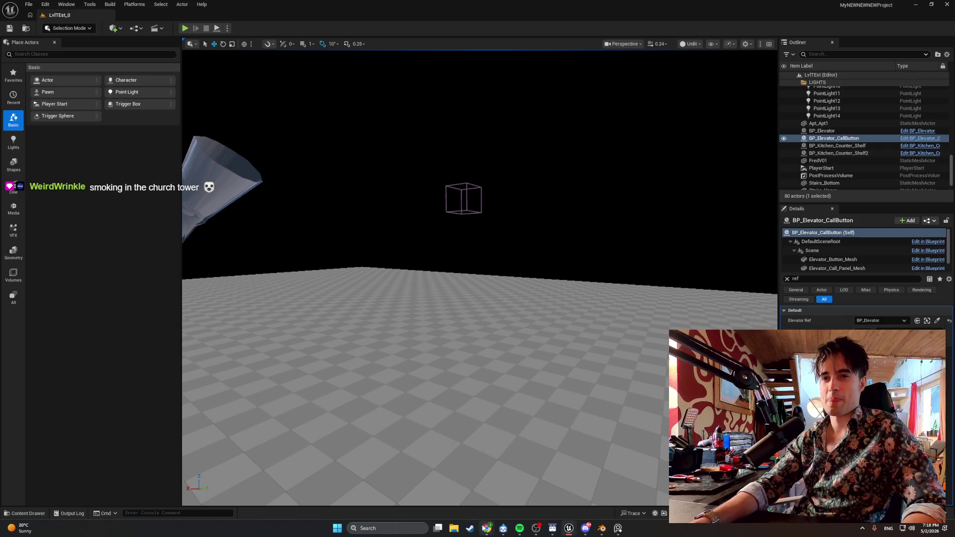
- Switch from the Unreal editor to the Google Maps browser window
mouse_move(486, 528)
left_click(527, 497)
left_click(487, 528)
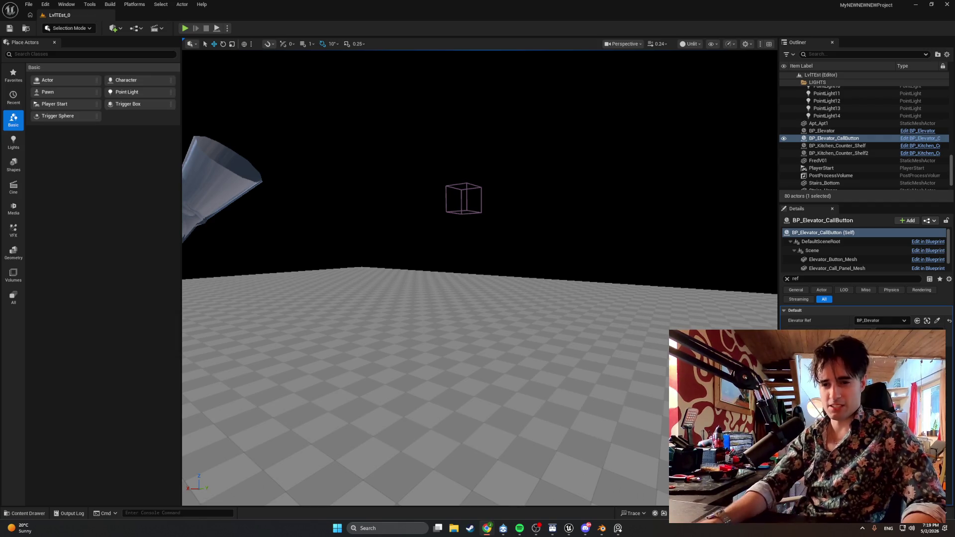
key("alt+Tab")
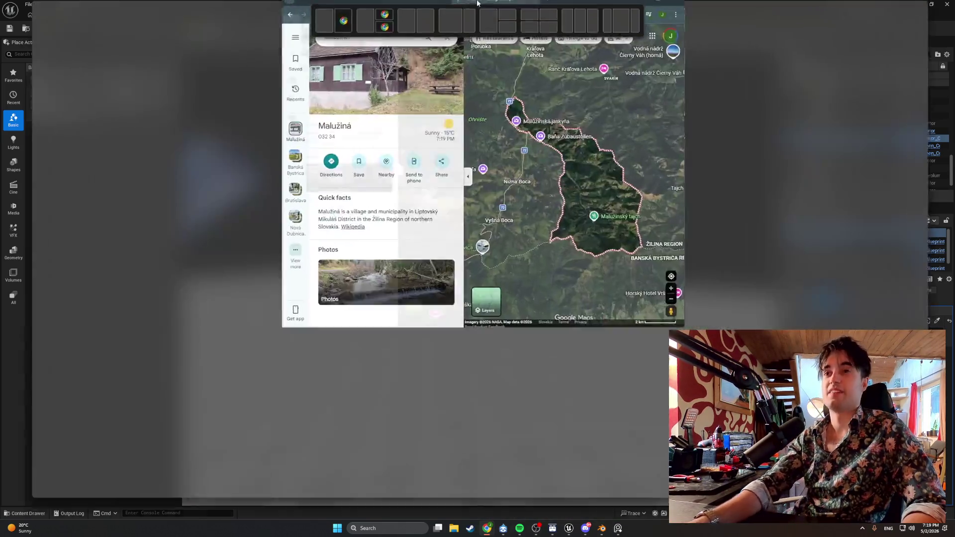
- Zoom into the satellite map and pan to the valley south of Malužiná
scroll(585, 264, "up", 3)
scroll(580, 302, "up", 2)
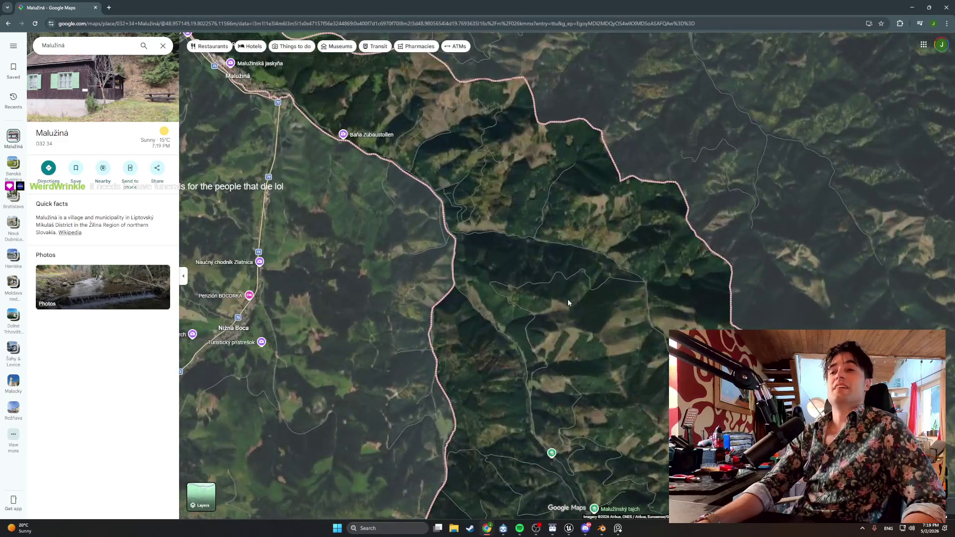
mouse_move(507, 275)
left_mouse_down()
mouse_move(527, 173)
mouse_move(564, 280)
left_mouse_up()
scroll(381, 199, "up", 2)
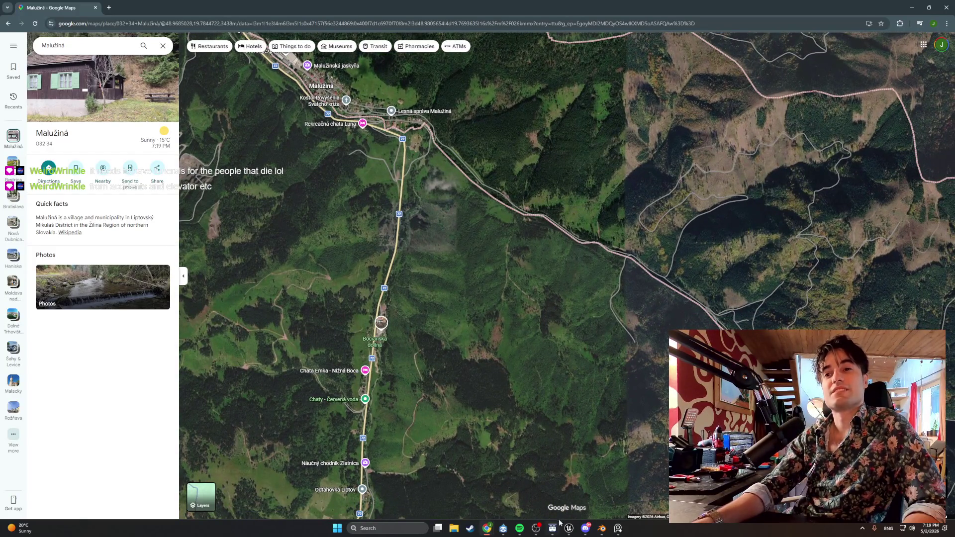
- Try Street View on road 72, advancing three panoramas before closing it
left_click(348, 89)
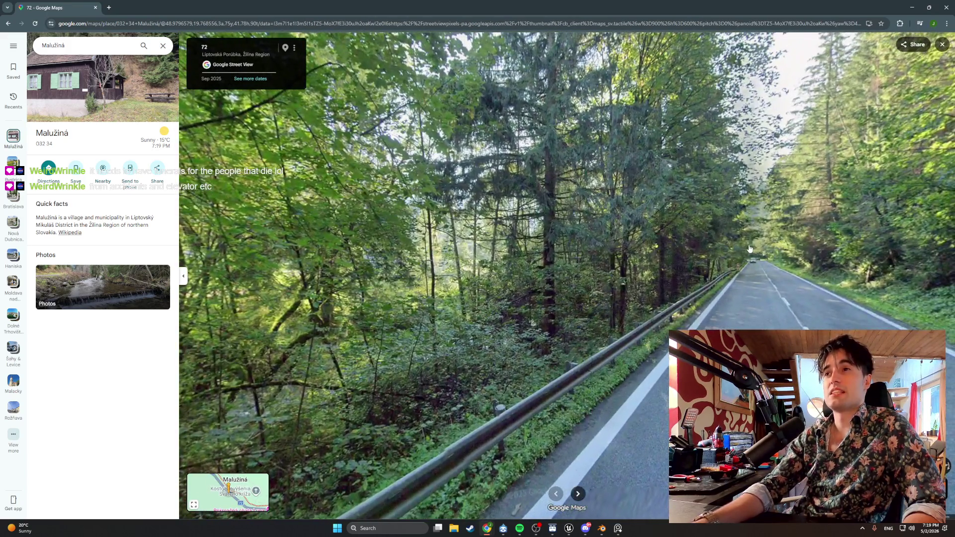
left_click(713, 248)
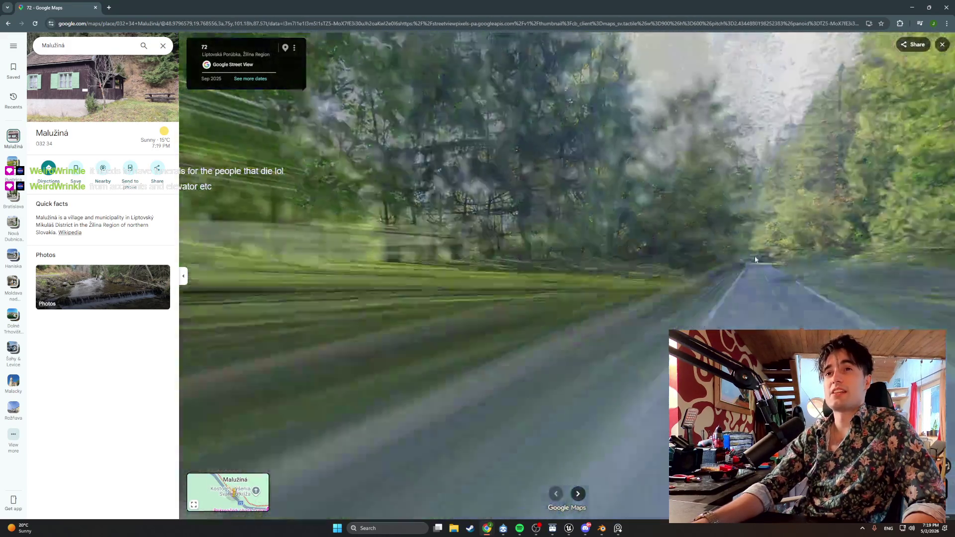
left_click(714, 275)
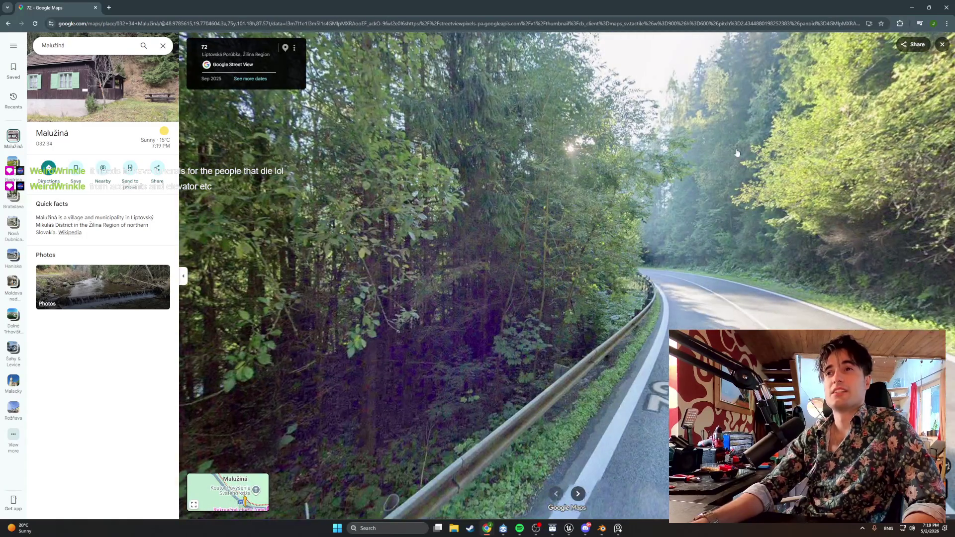
left_click(714, 274)
left_click(942, 45)
- Check the spot's coordinates and pan the map to Malužiná village centre's Street View coverage
scroll(533, 271, "up", 5)
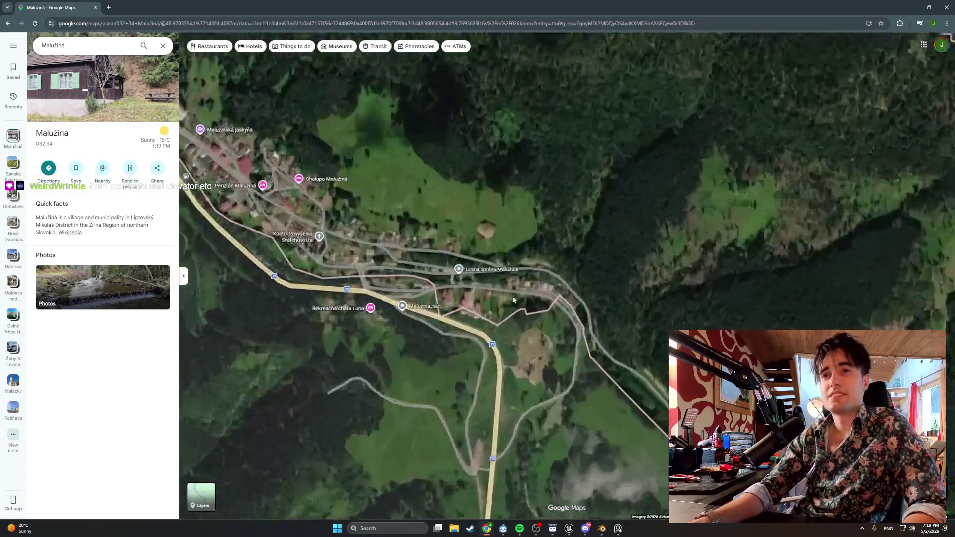
right_click(477, 286)
left_click_drag(477, 287, 598, 273)
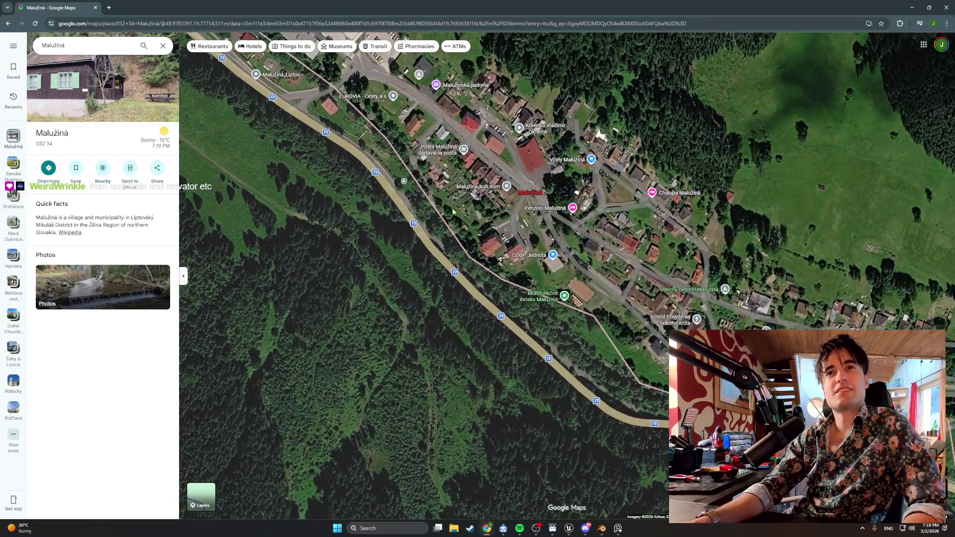
mouse_move(453, 211)
left_mouse_down()
mouse_move(592, 316)
mouse_move(571, 325)
left_mouse_up()
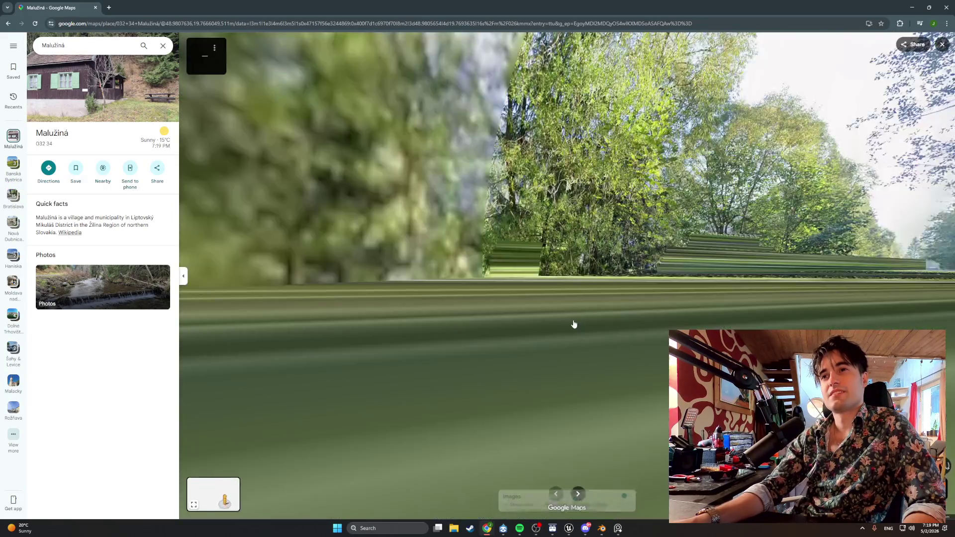
scroll(699, 244, "up", 3)
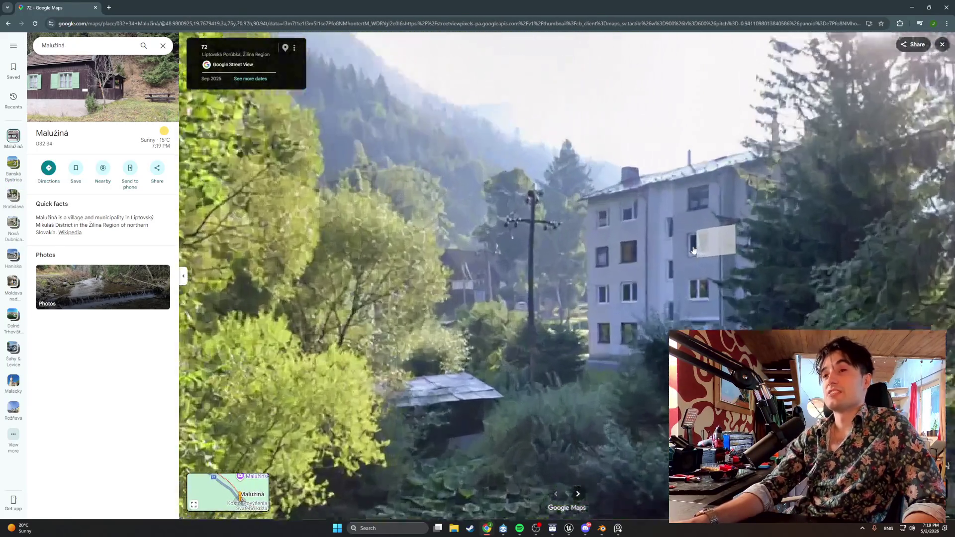
scroll(693, 251, "down", 3)
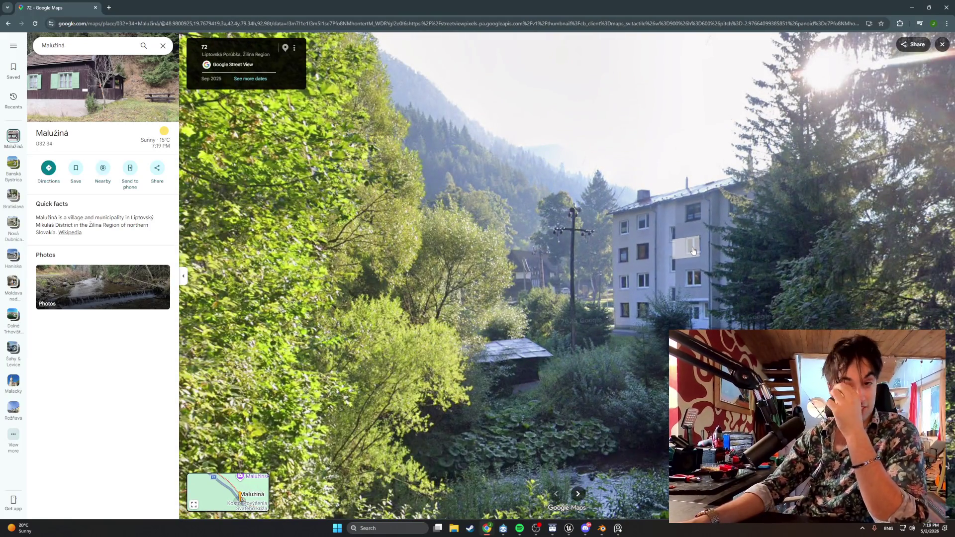
- Look around the Malužiná panorama toward the apartment building and river, then return to the map
left_click_drag(653, 311, 608, 274)
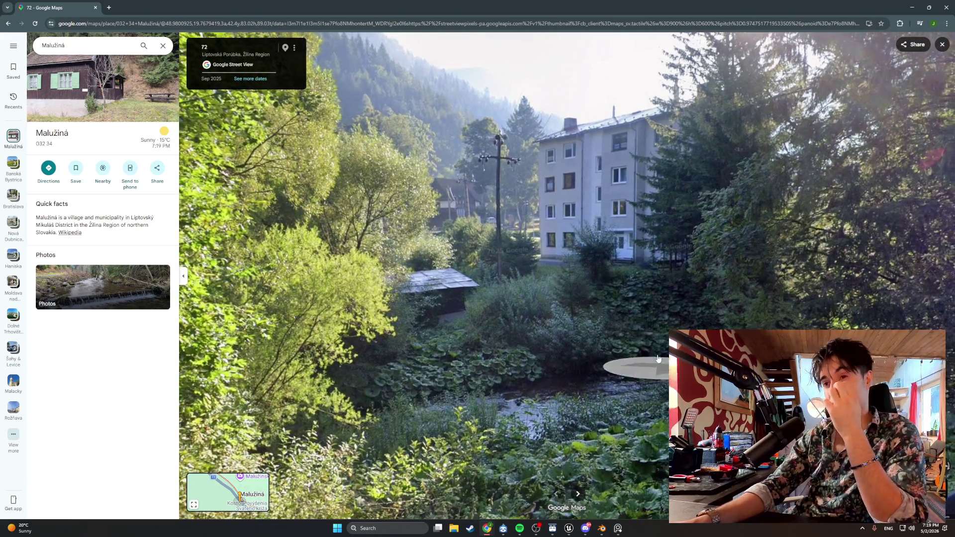
mouse_move(664, 385)
left_mouse_down()
mouse_move(608, 367)
mouse_move(603, 348)
left_mouse_up()
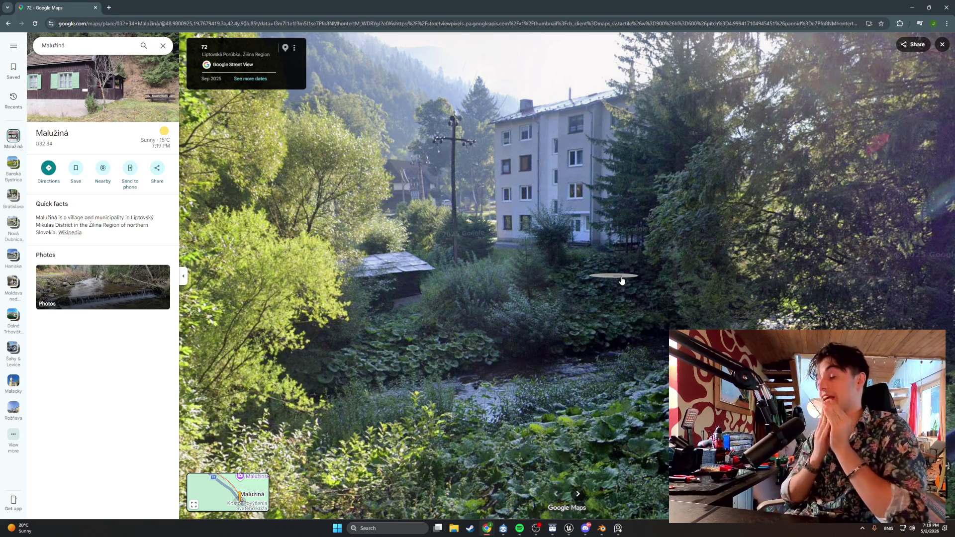
left_click_drag(607, 271, 482, 259)
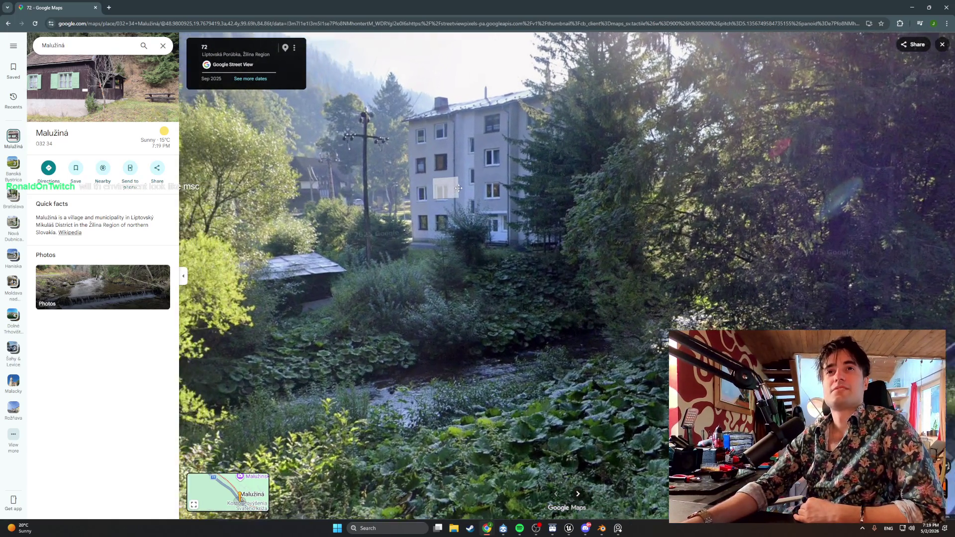
scroll(419, 176, "up", 3)
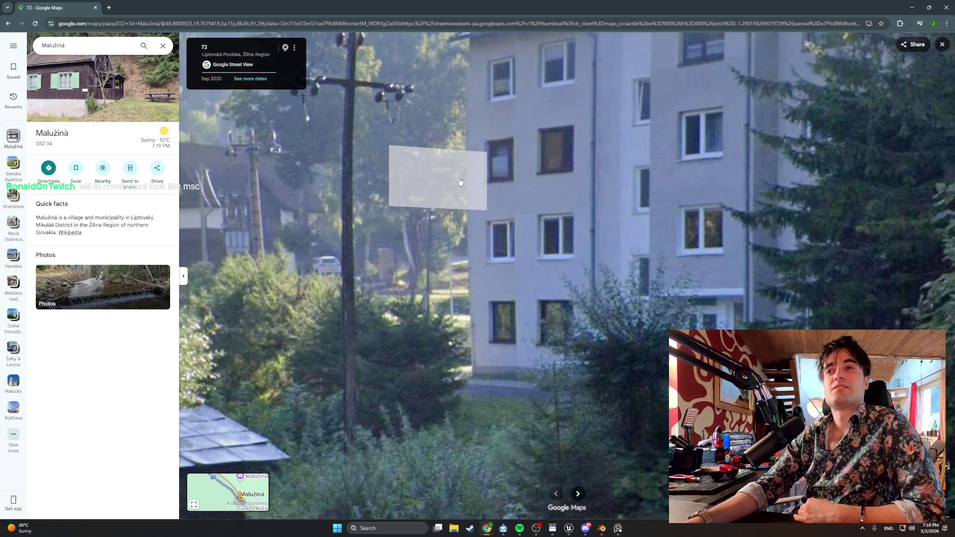
scroll(438, 176, "down", 3)
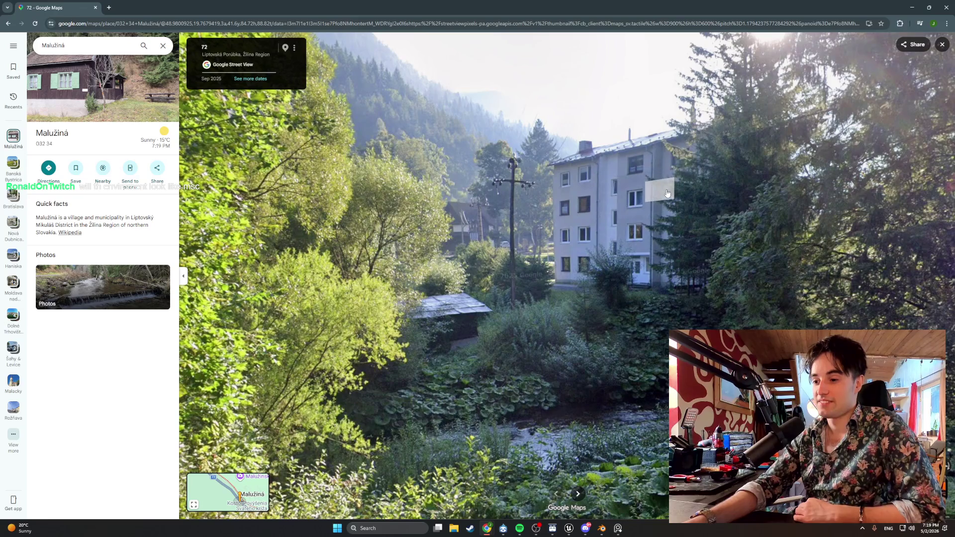
left_click_drag(667, 193, 458, 202)
left_click(455, 194)
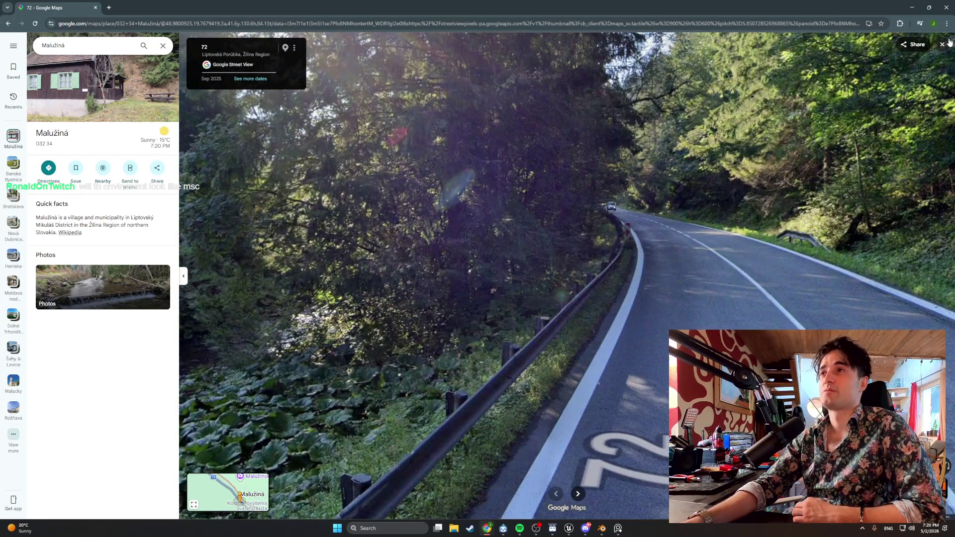
key("Escape")
- Pan the satellite map south to centre on Vyšná Boca
scroll(836, 131, "down", 5)
scroll(520, 249, "up", 2)
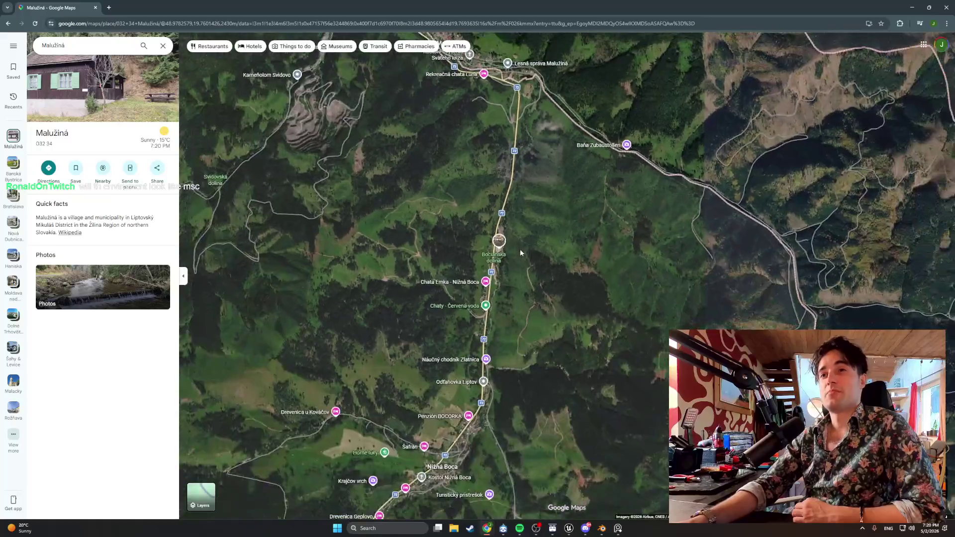
left_click_drag(576, 216, 602, 111)
scroll(507, 335, "up", 2)
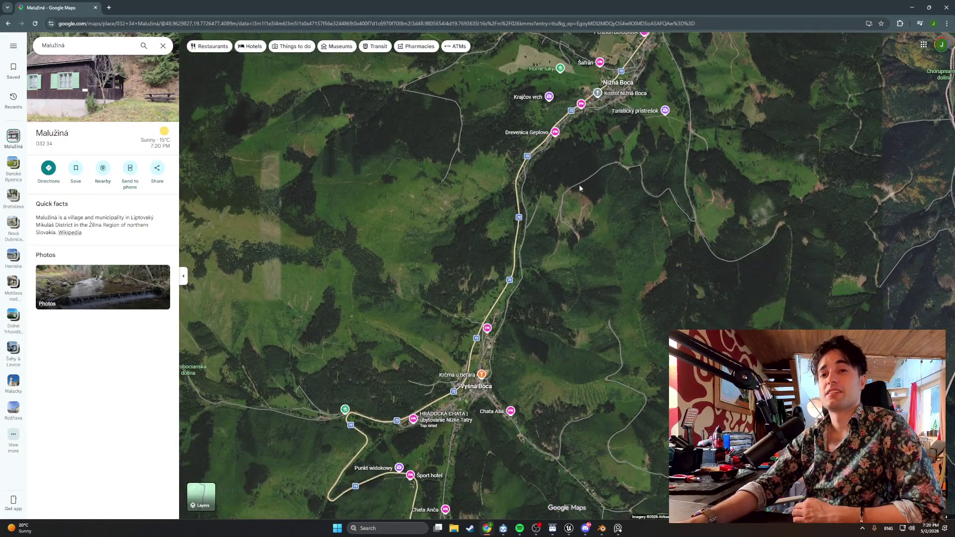
mouse_move(507, 335)
left_mouse_down()
mouse_move(586, 168)
mouse_move(634, 106)
left_mouse_up()
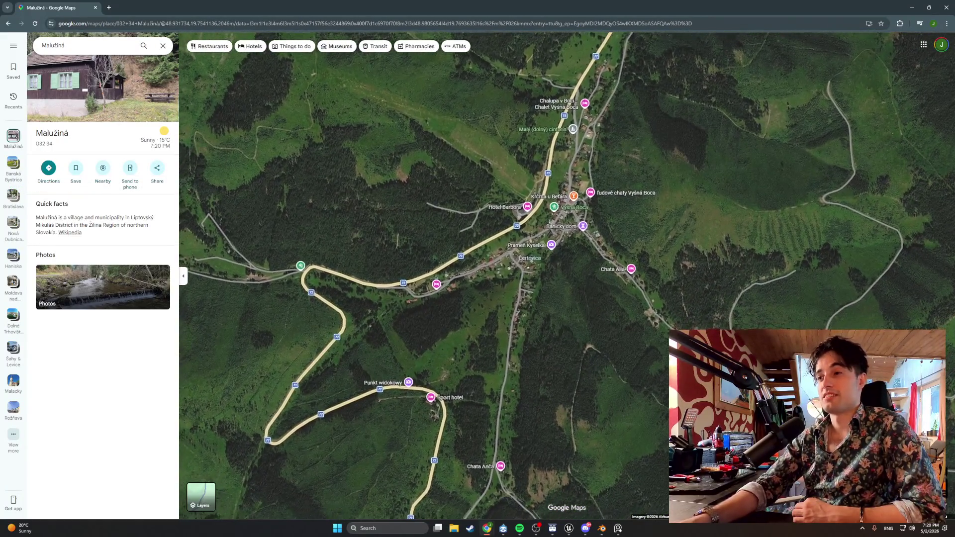
- Drop Street View onto road 72 at Vyšná Boca and jump to a viewpoint overlooking the village
left_click_drag(935, 466, 593, 203)
left_click_drag(538, 177, 539, 179)
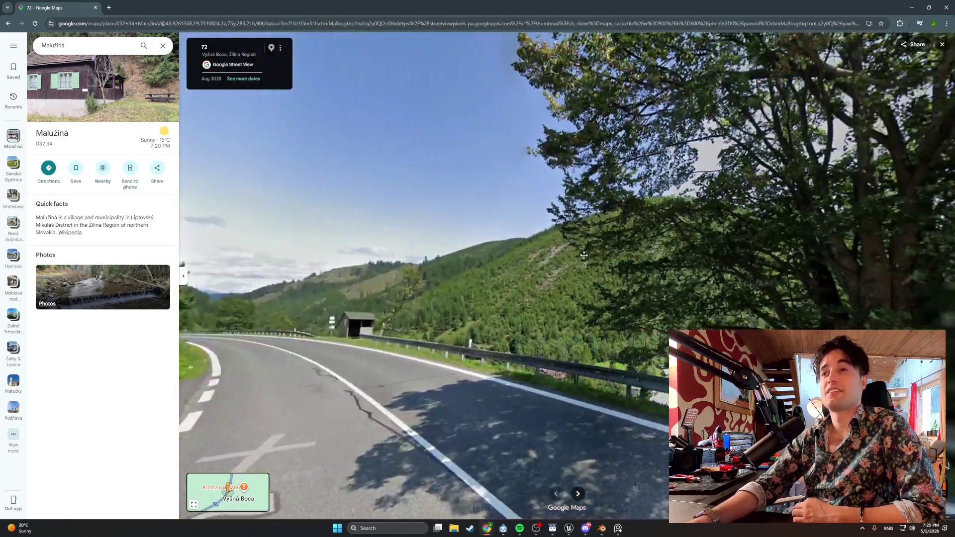
left_click_drag(584, 255, 194, 132)
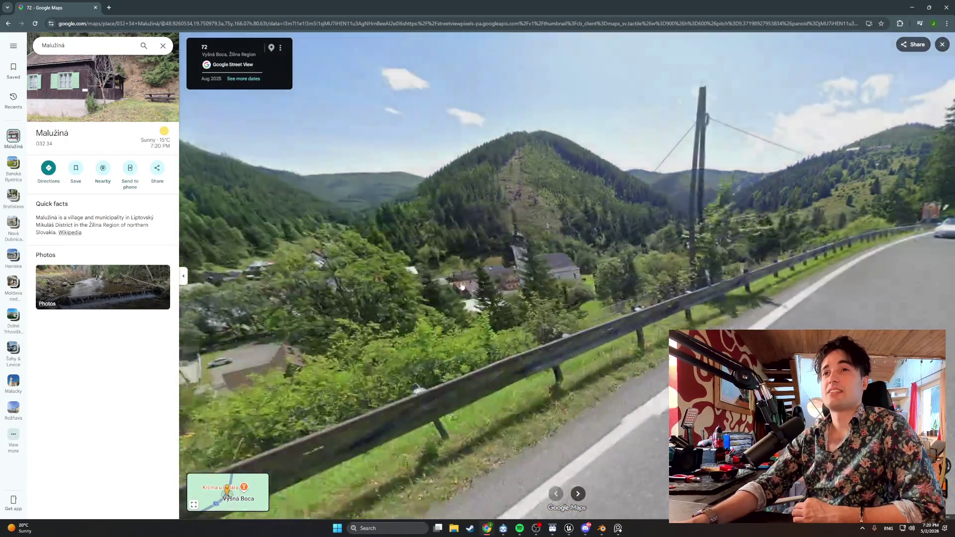
scroll(653, 256, "up", 5)
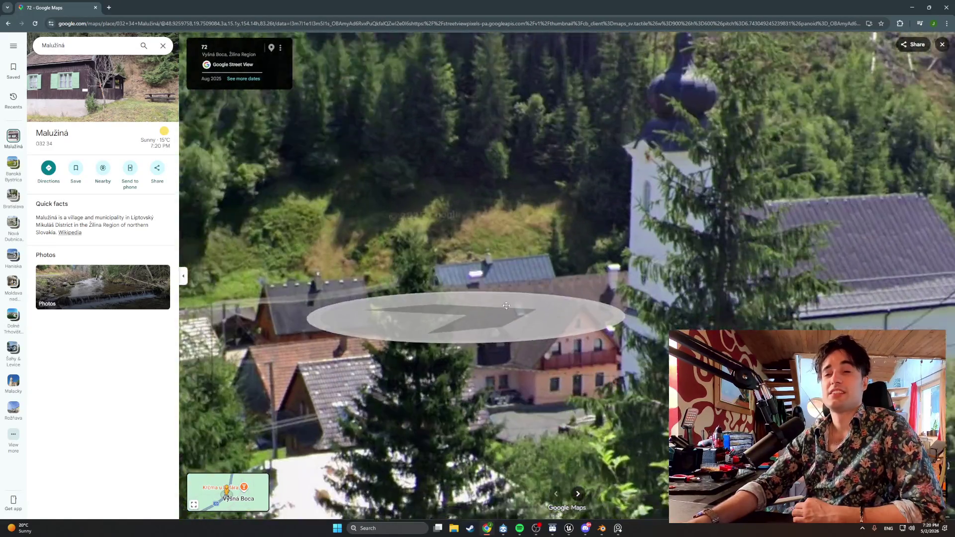
left_click(465, 315)
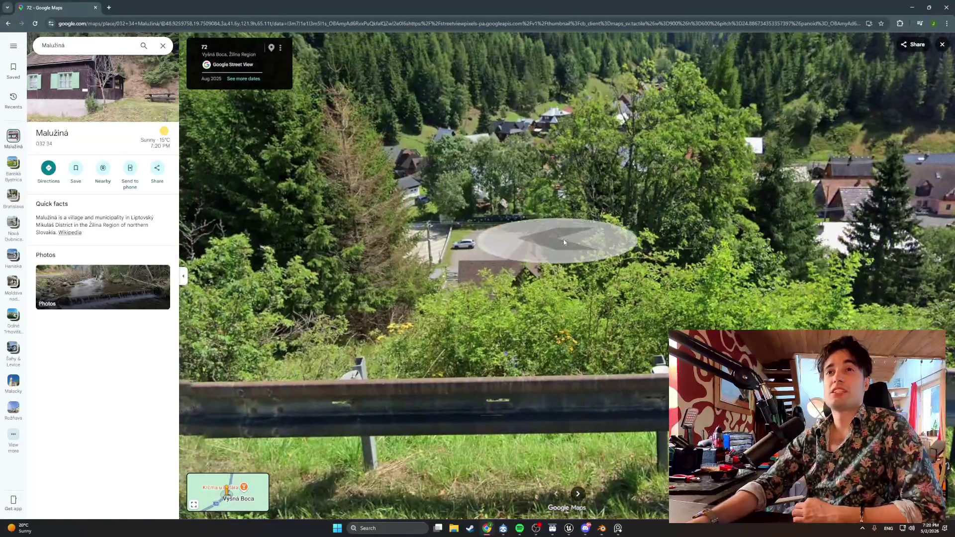
- Look down at the road and guardrail, advance one spot, and turn toward the village church
scroll(501, 170, "up", 3)
scroll(502, 170, "down", 5)
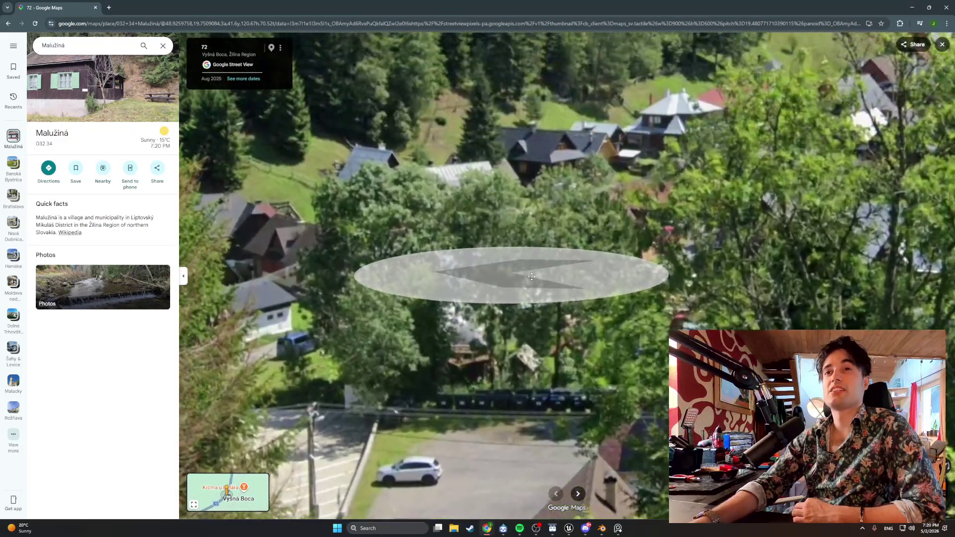
scroll(712, 174, "down", 2)
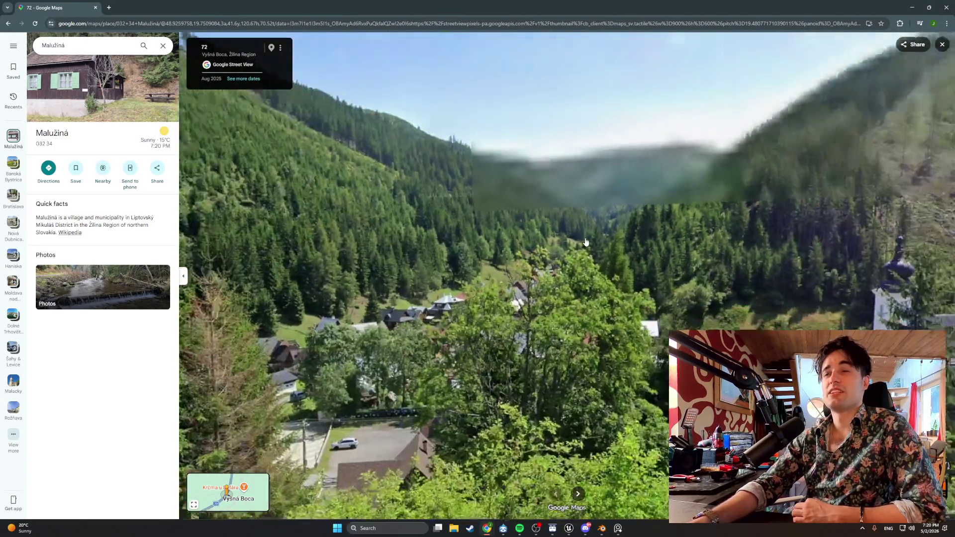
left_click_drag(712, 174, 573, 243)
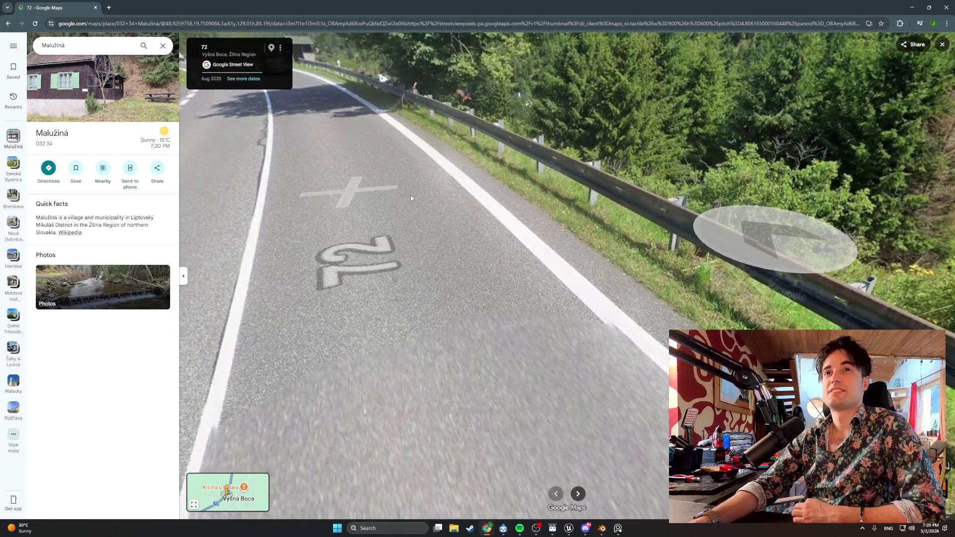
left_click(410, 195)
left_click_drag(439, 205, 571, 206)
scroll(570, 205, "up", 5)
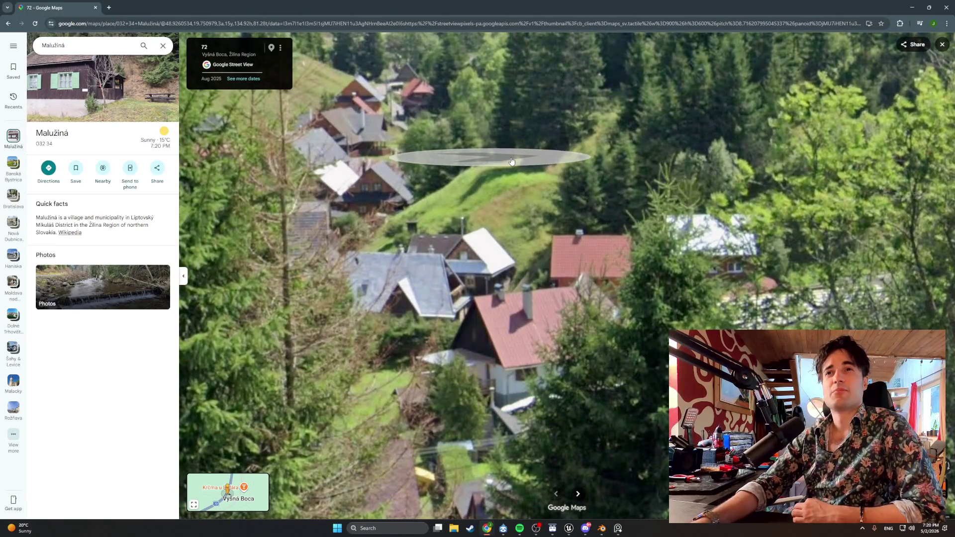
scroll(511, 160, "down", 5)
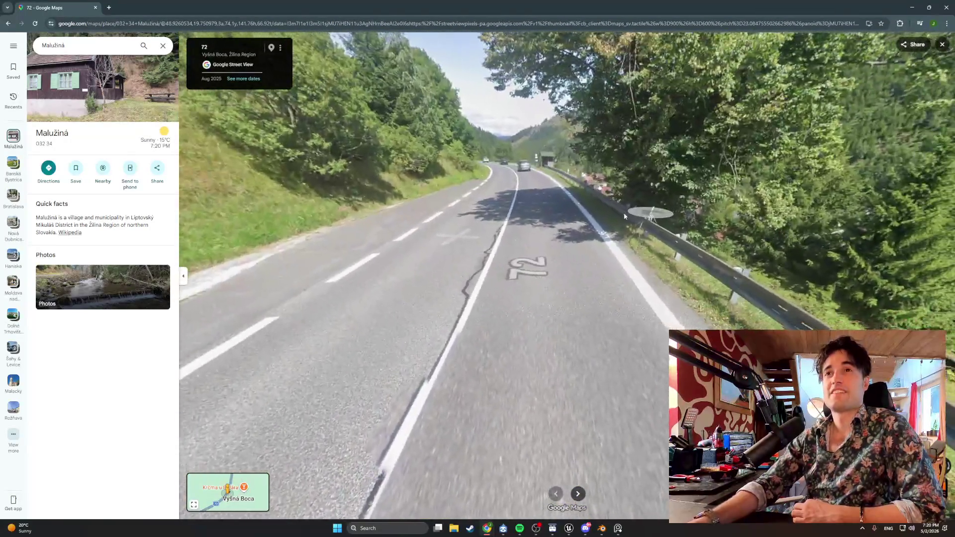
- Advance along road 72 to the curve above the village houses and tilt up to the forested hillside
left_click(625, 216)
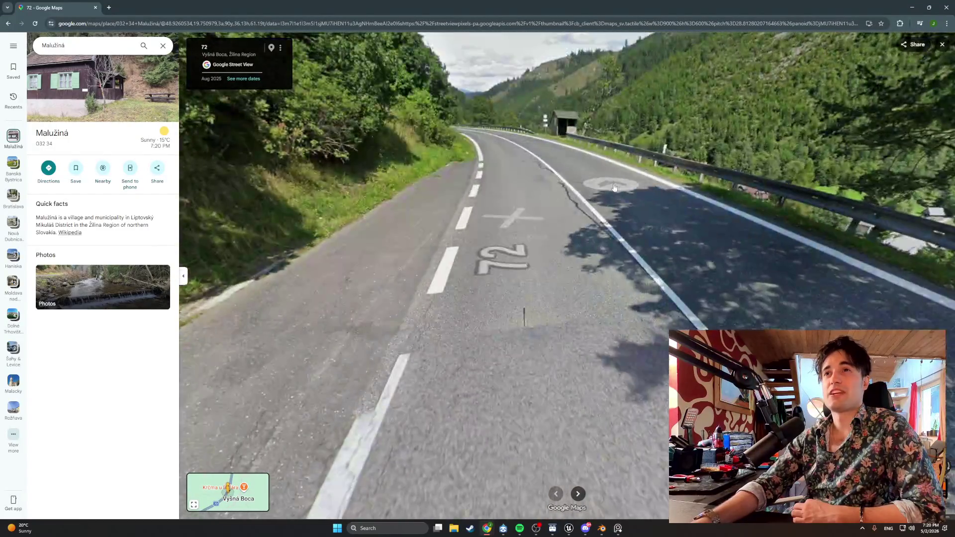
left_click(614, 188)
left_click(561, 237)
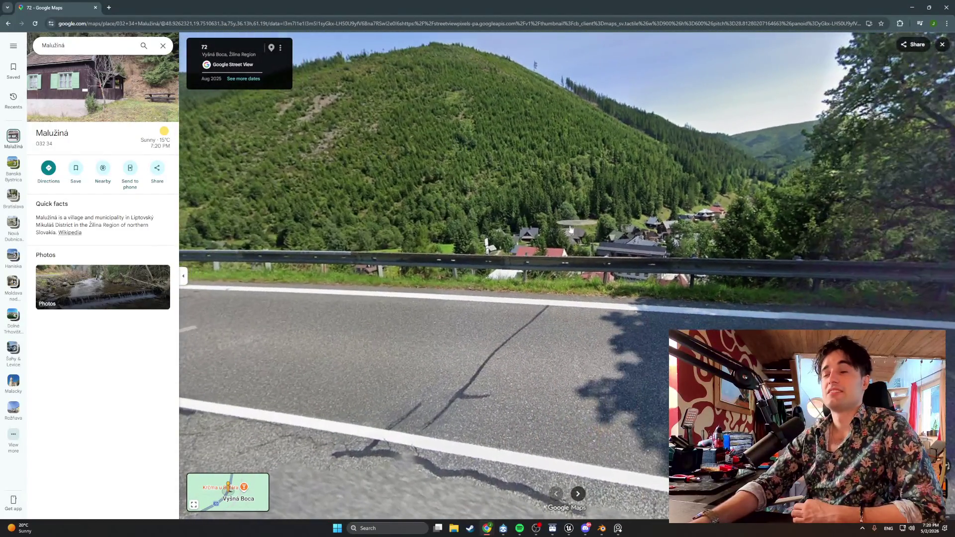
left_click(639, 237)
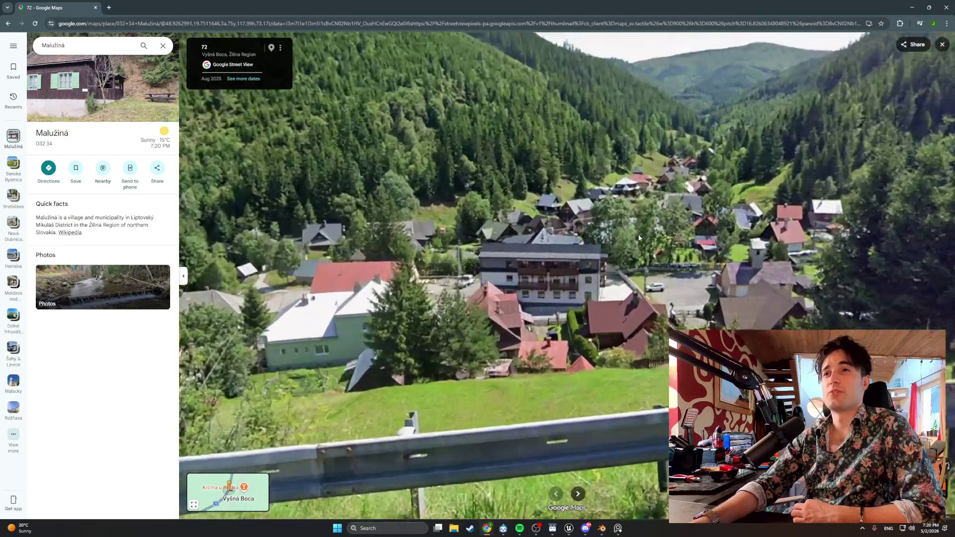
scroll(659, 263, "down", 5)
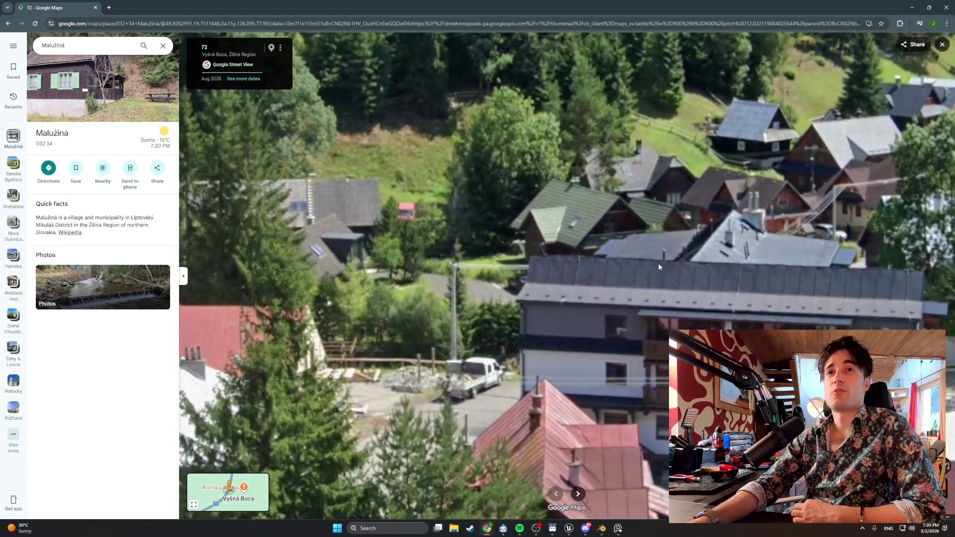
scroll(714, 252, "down", 5)
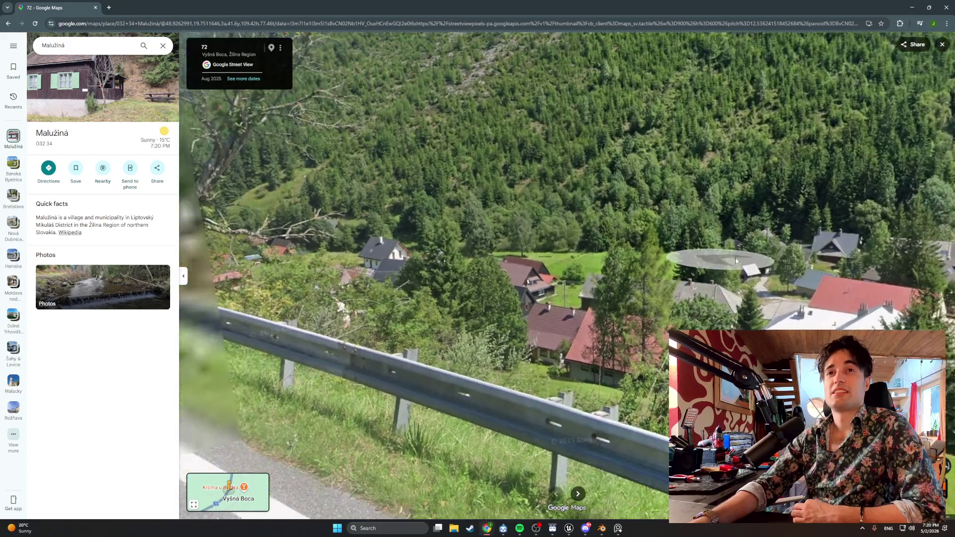
key("Left")
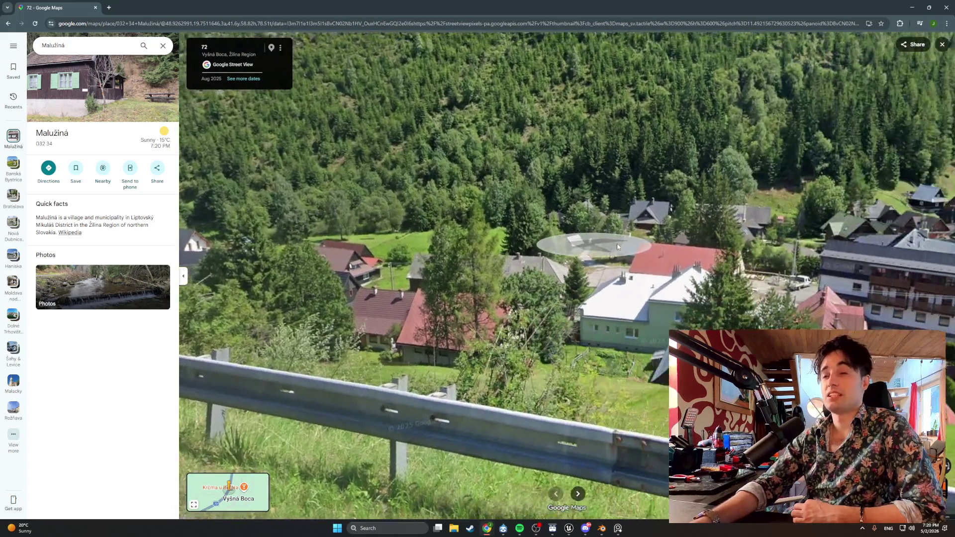
scroll(712, 255, "up", 5)
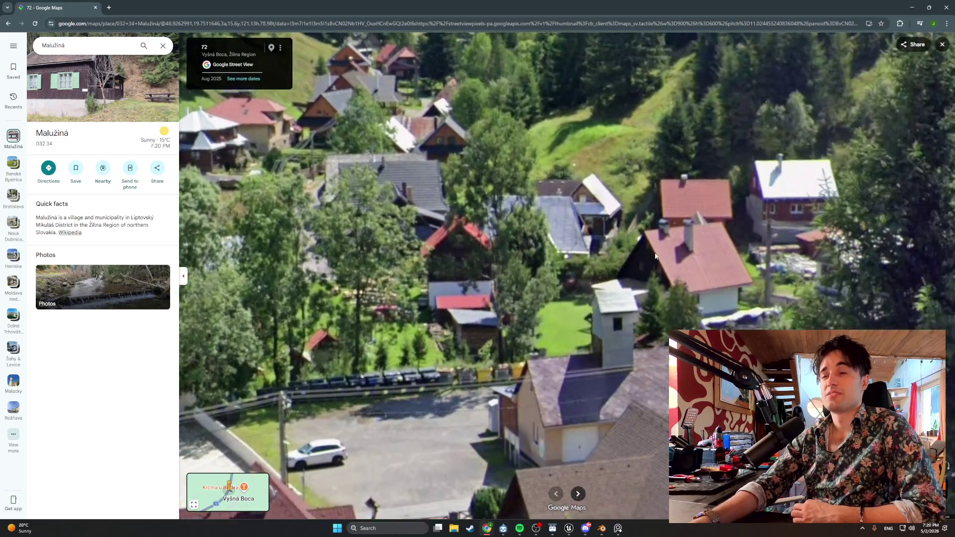
left_click_drag(655, 256, 566, 243)
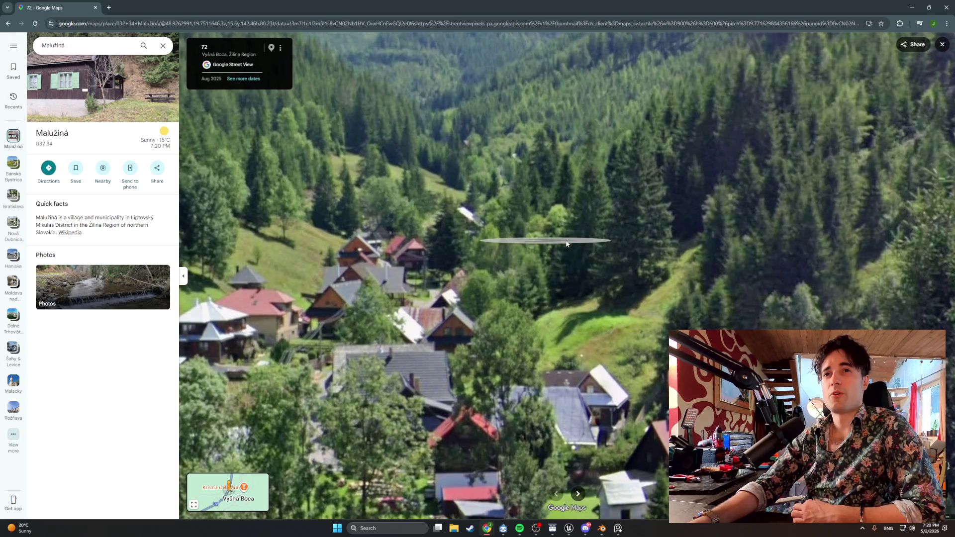
scroll(568, 244, "down", 5)
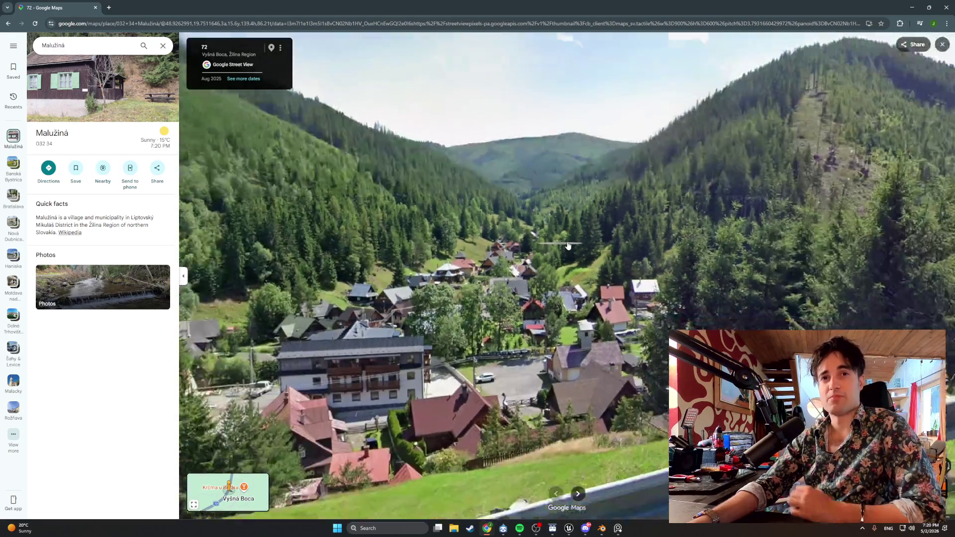
scroll(570, 241, "up", 5)
scroll(598, 335, "down", 5)
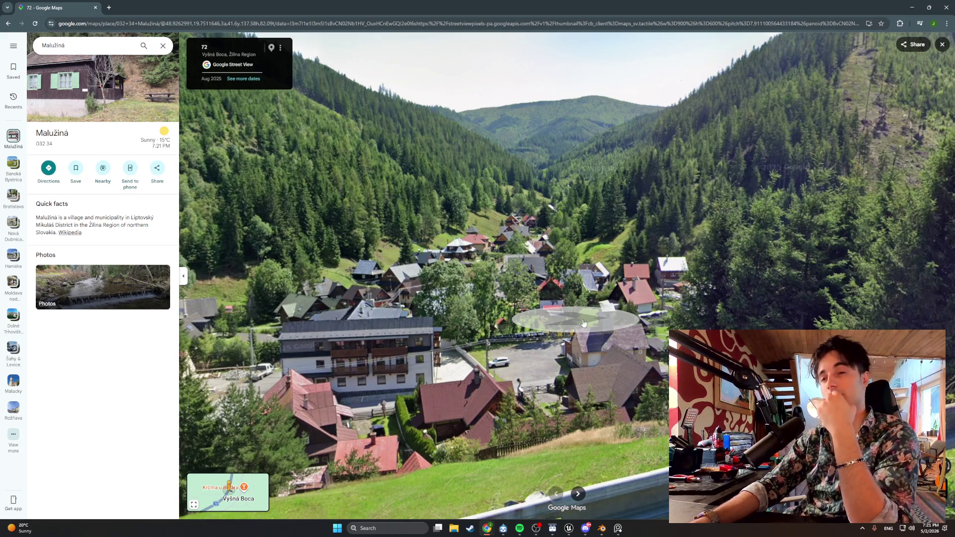
scroll(479, 278, "up", 3)
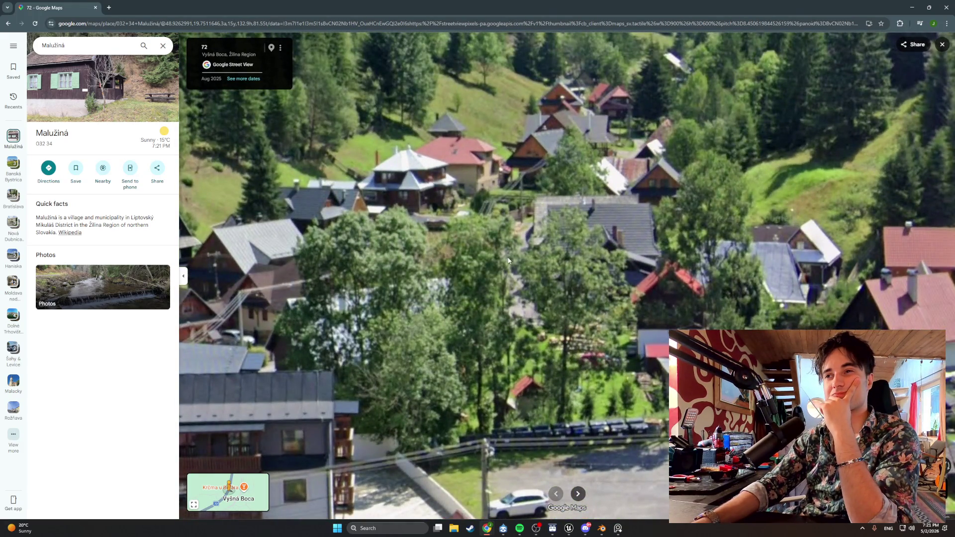
scroll(509, 260, "down", 3)
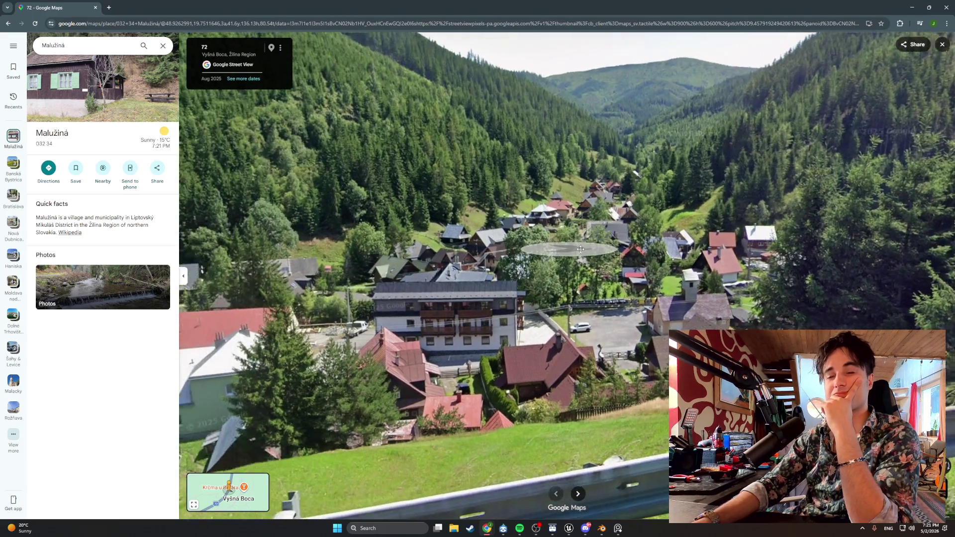
left_click_drag(581, 248, 903, 107)
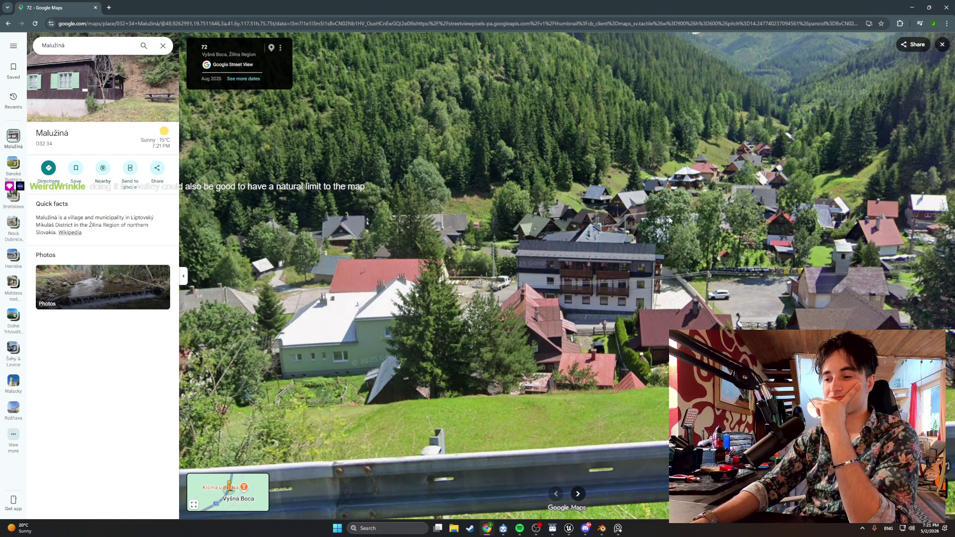
scroll(669, 220, "down", 3)
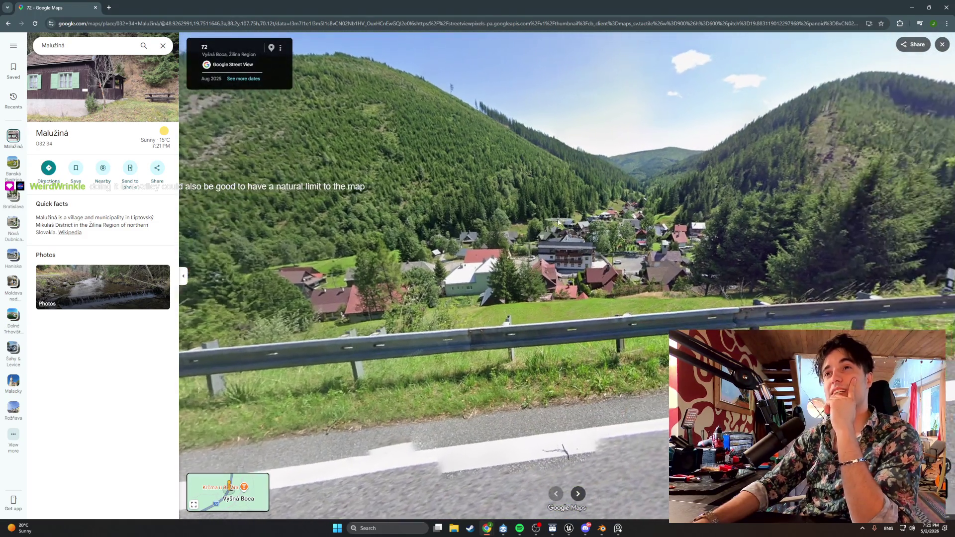
left_click_drag(559, 223, 499, 207)
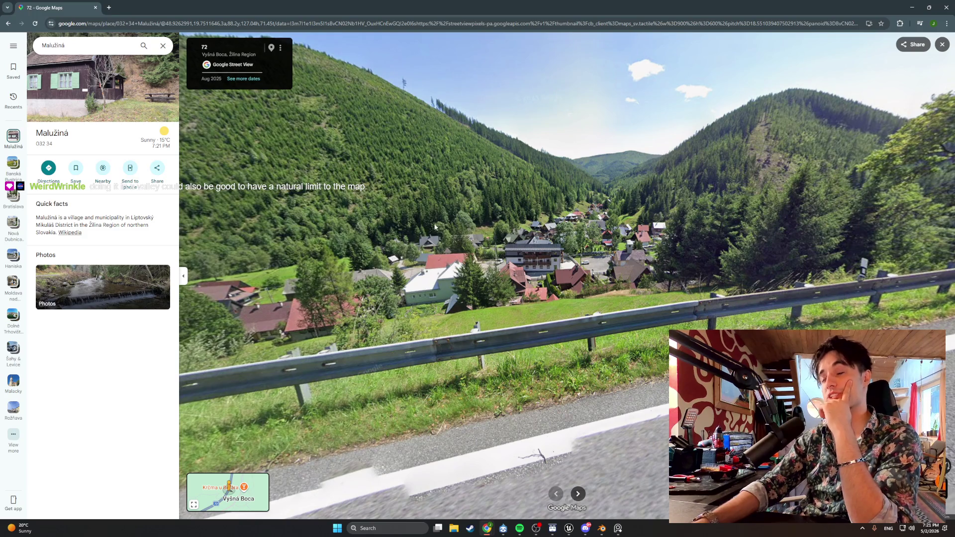
scroll(450, 219, "up", 2)
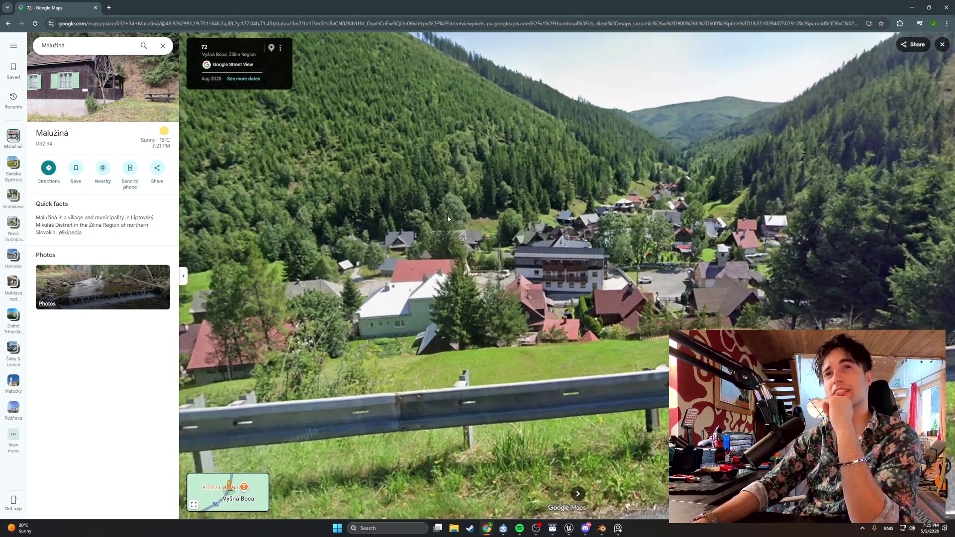
left_click_drag(481, 208, 518, 216)
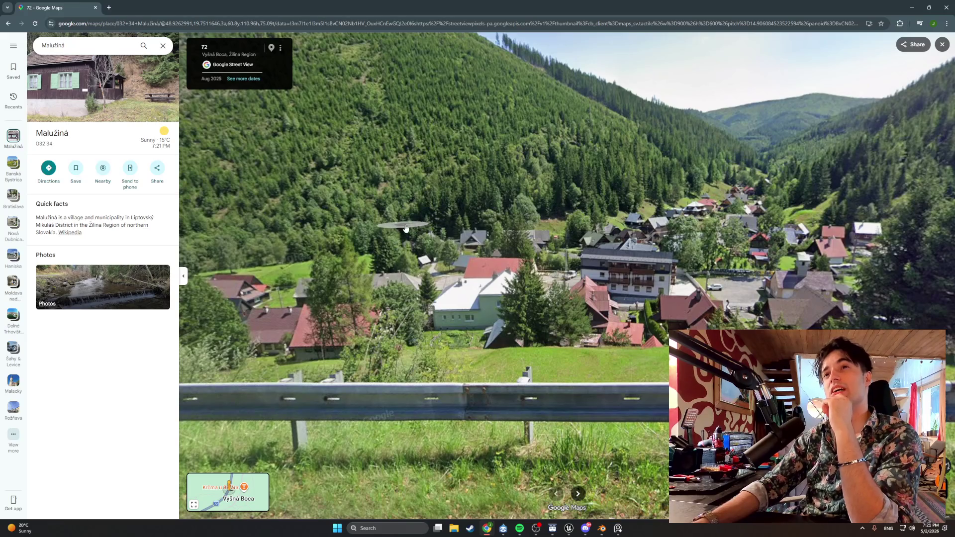
left_click_drag(403, 227, 450, 224)
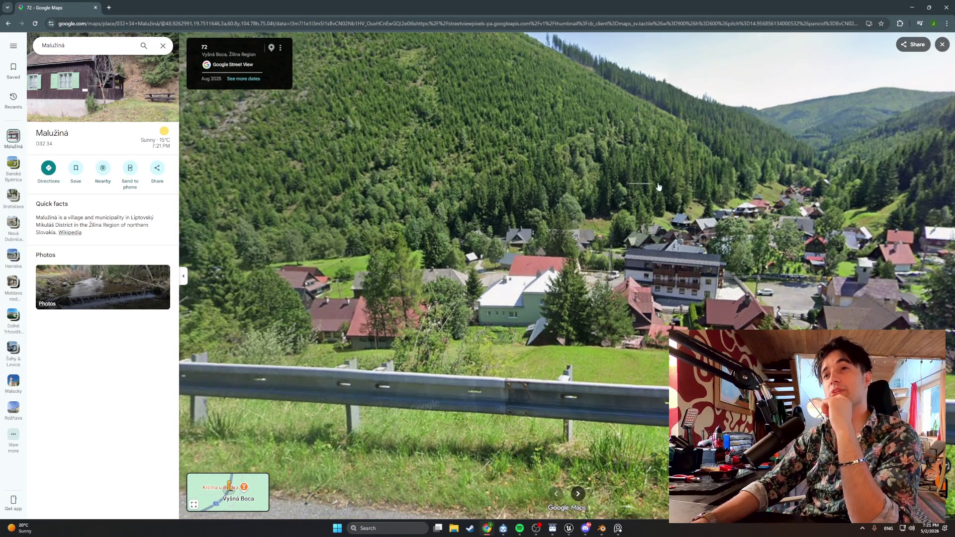
key("Left")
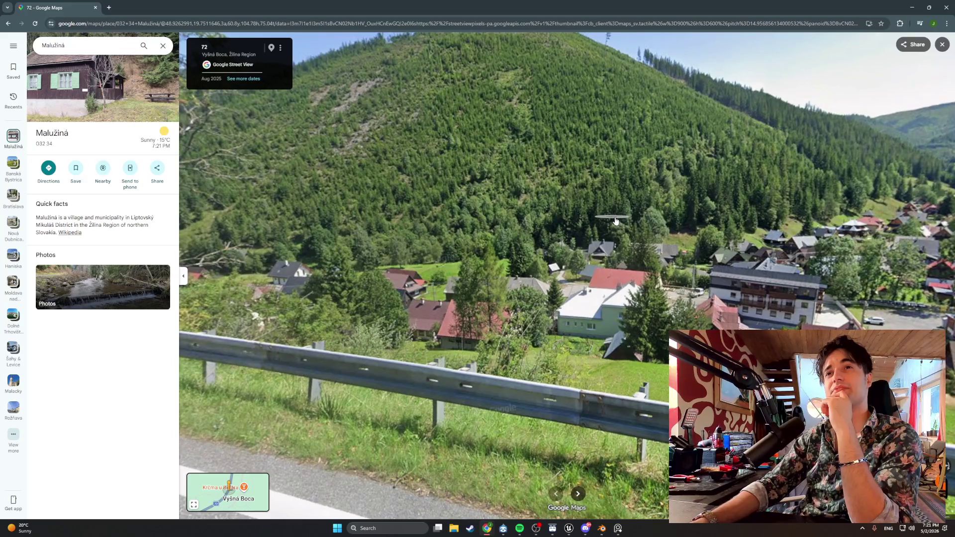
key("Right")
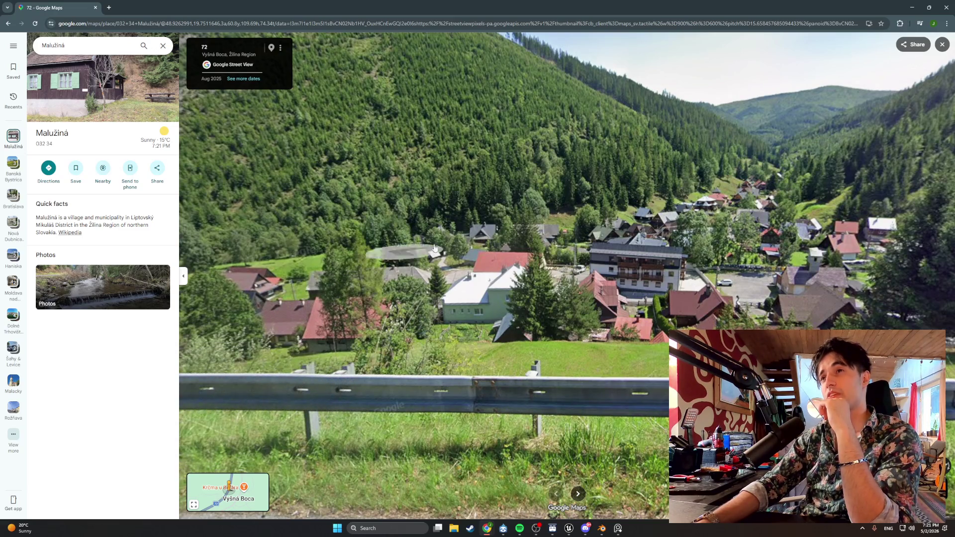
key("Left")
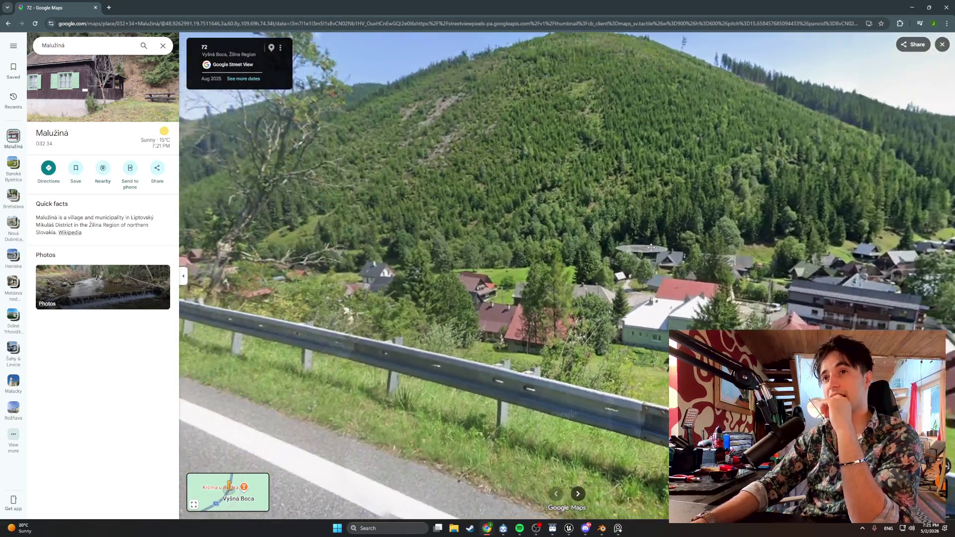
key("Right")
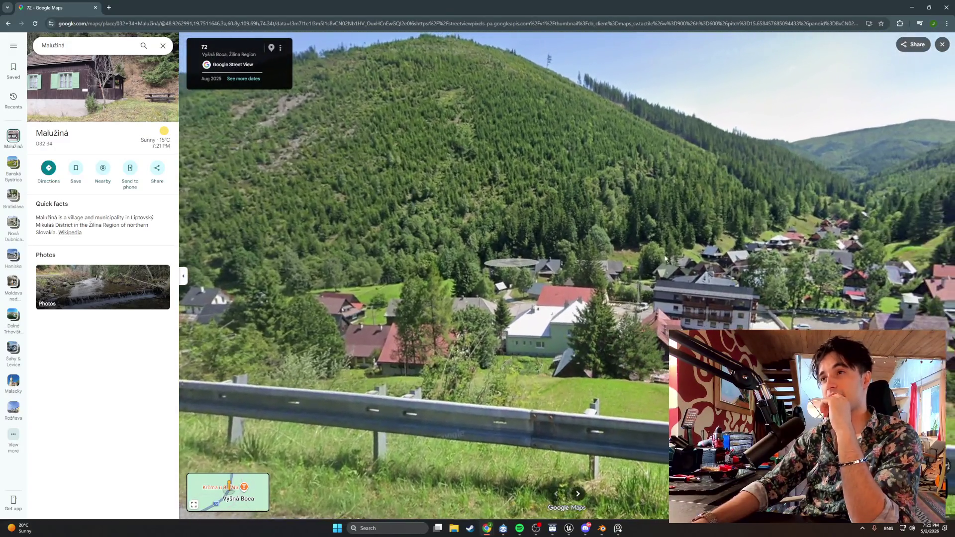
left_click_drag(666, 258, 551, 312)
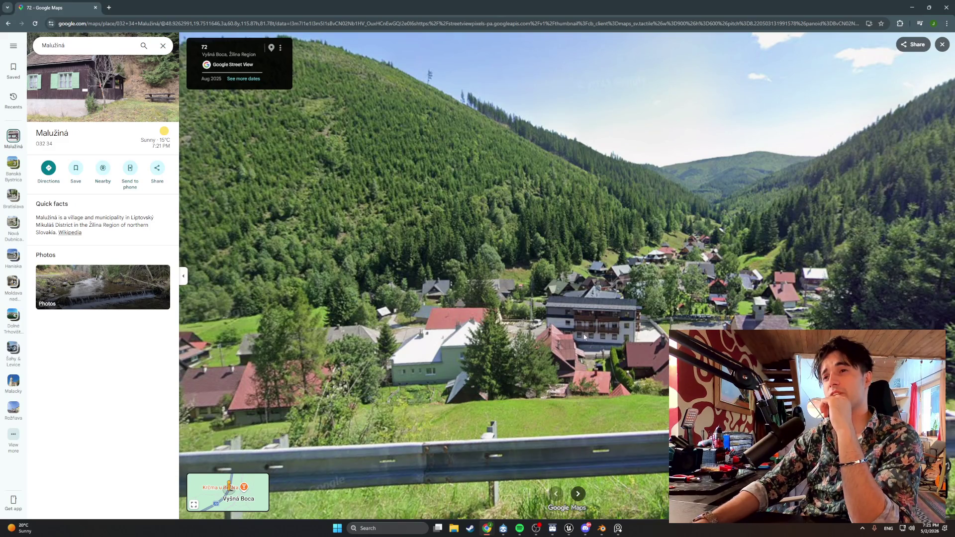
key("Right")
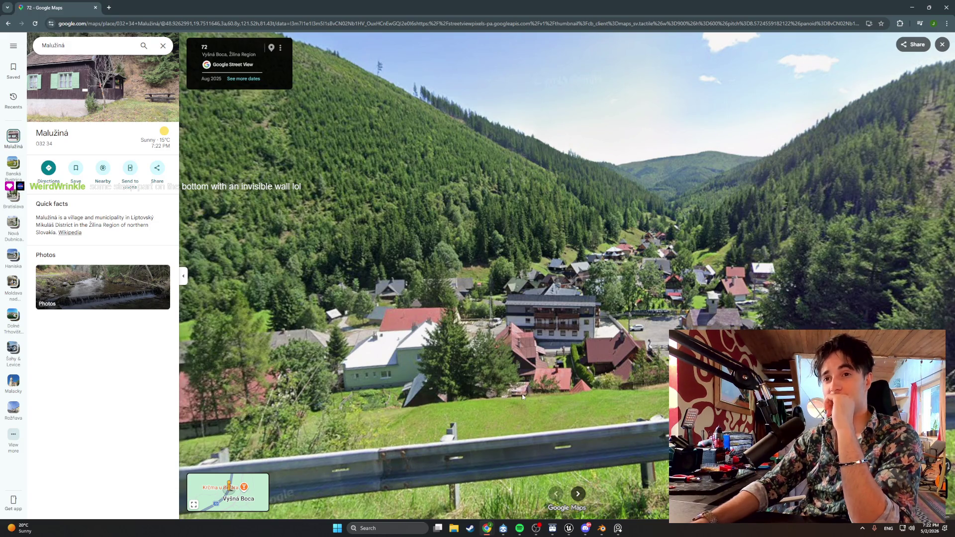
- Turn the Street View from the road ahead toward the village and valley, then step forward
scroll(522, 396, "up", 4)
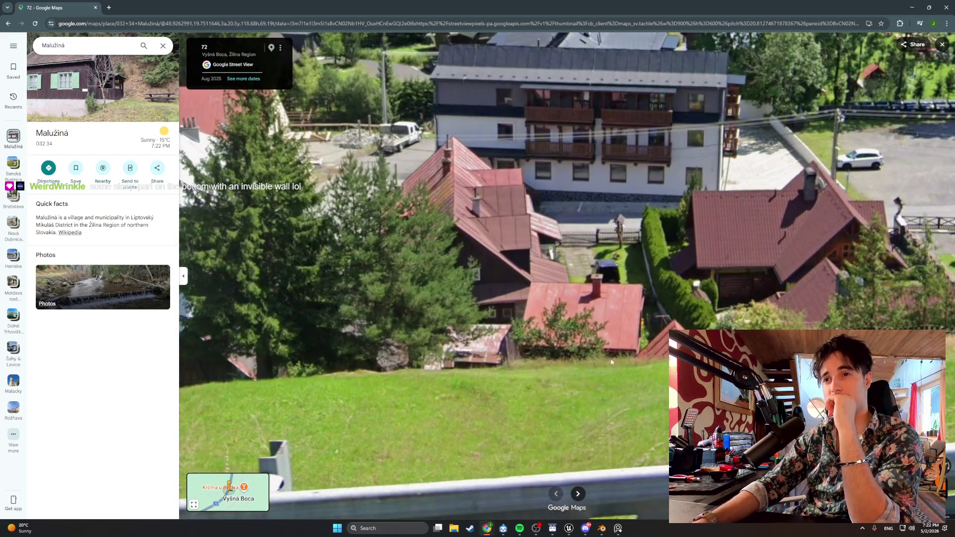
scroll(629, 316, "down", 5)
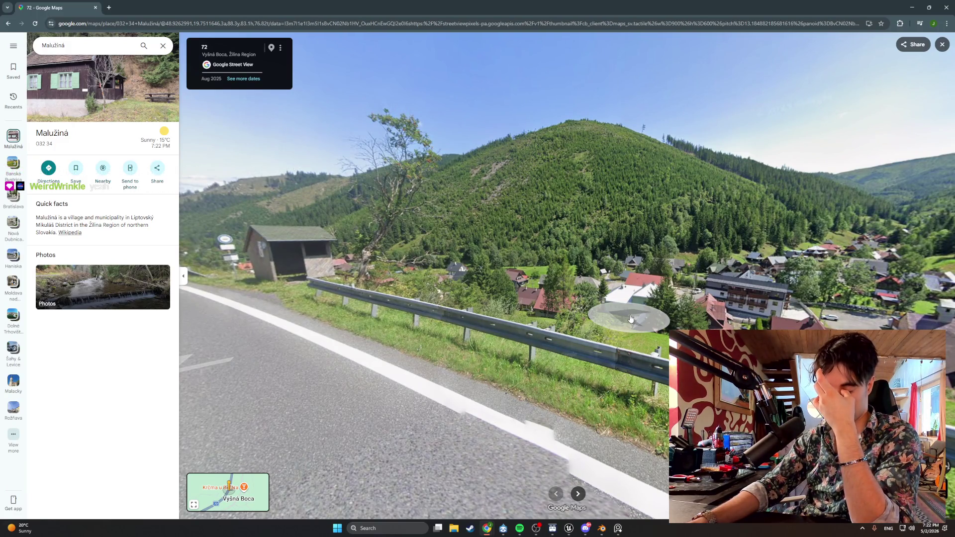
key("Left")
key("Left")
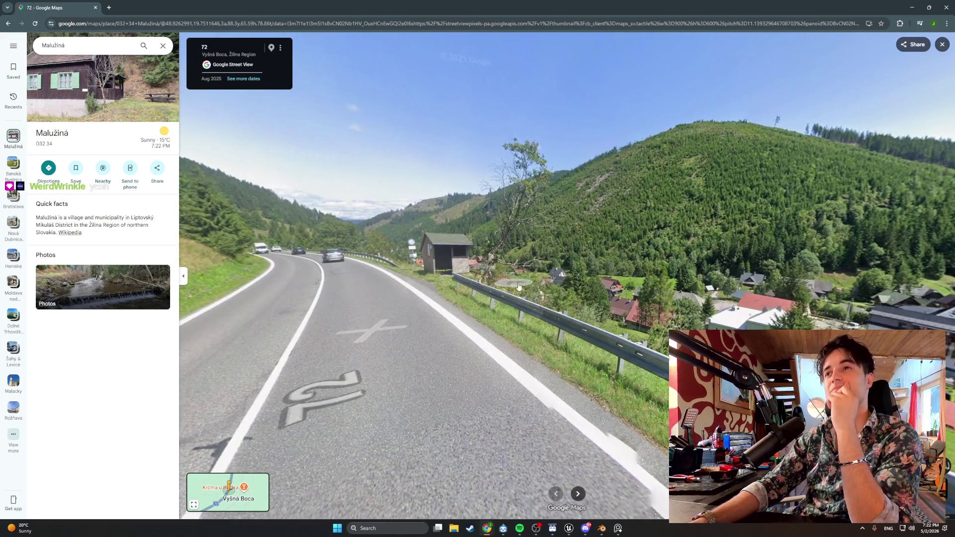
key("Right")
key("Right")
key("Right")
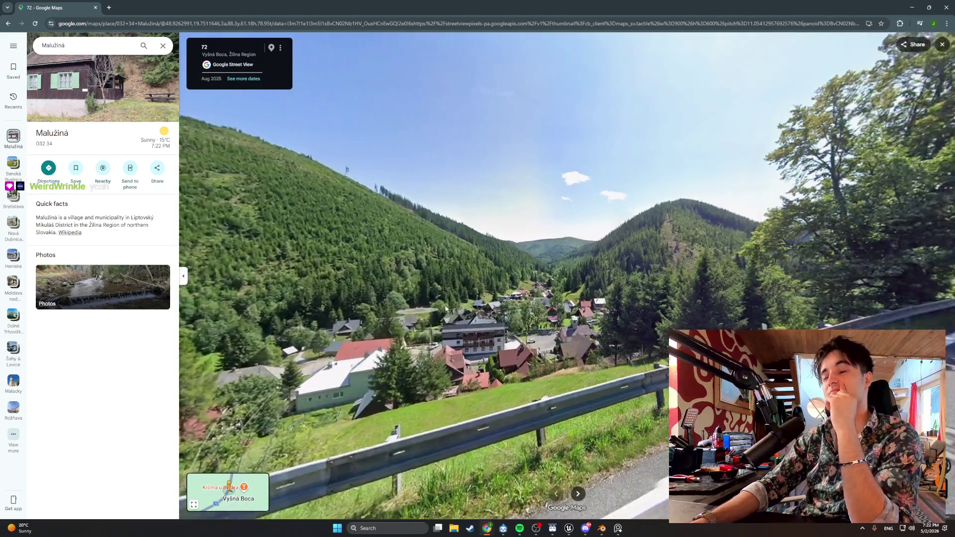
key("Right")
key("Right")
key("Right")
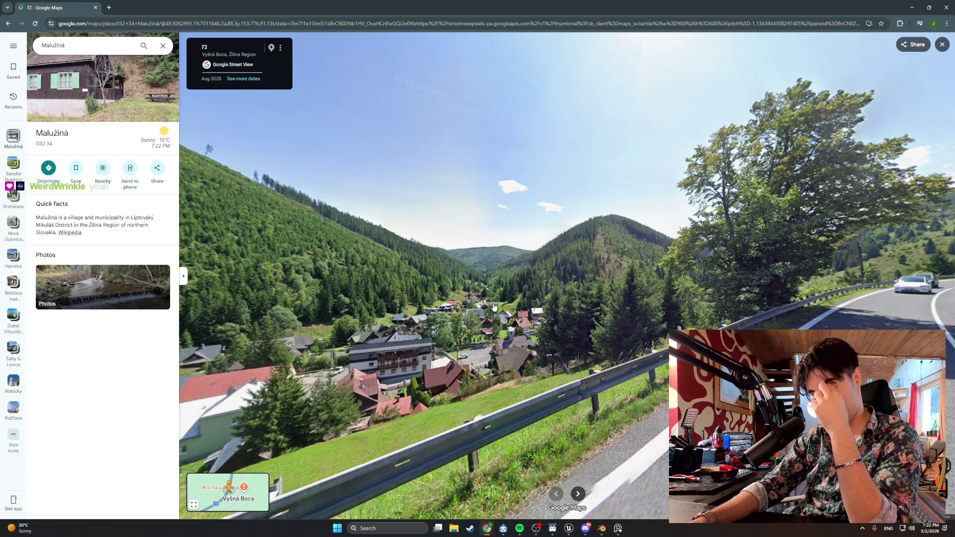
key("Right")
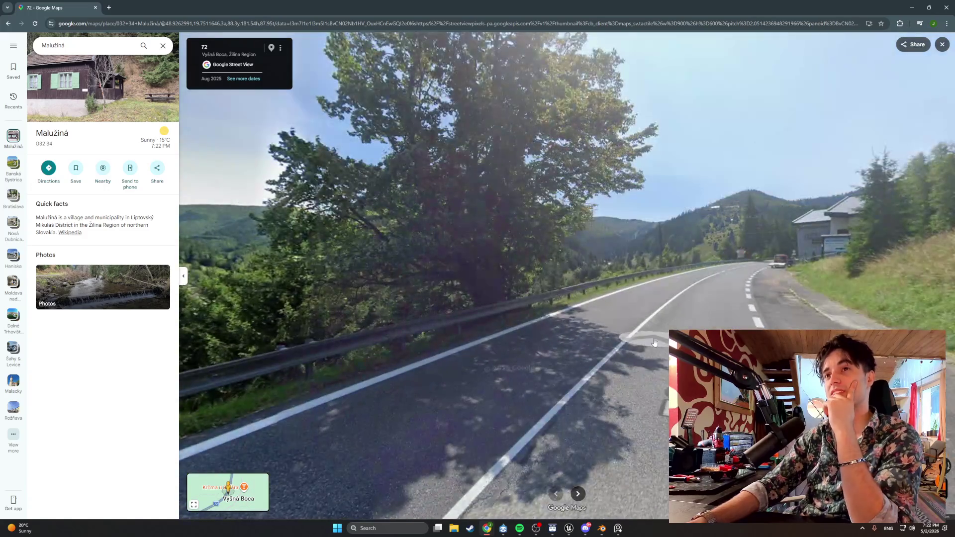
left_click(654, 343)
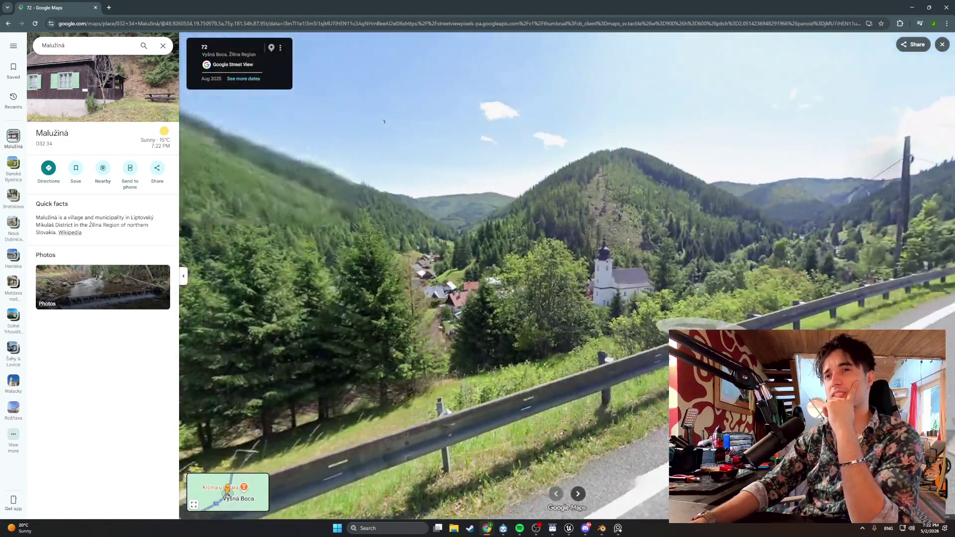
- Bring the church into view and move down road 72 past the hotel toward it
left_click_drag(384, 121, 570, 102)
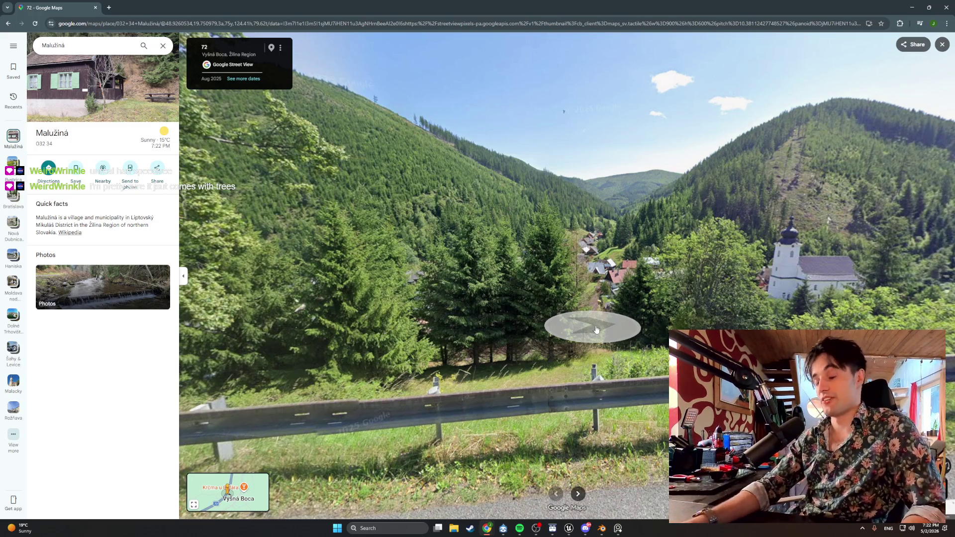
mouse_move(507, 368)
left_mouse_down()
mouse_move(548, 341)
mouse_move(652, 317)
mouse_move(416, 320)
left_mouse_up()
left_click(416, 321)
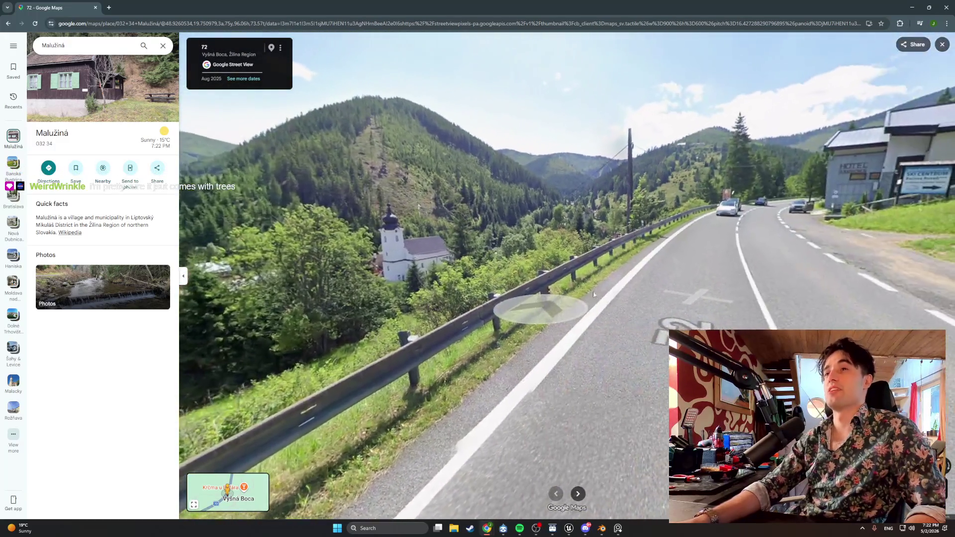
left_click(640, 313)
left_click(640, 313)
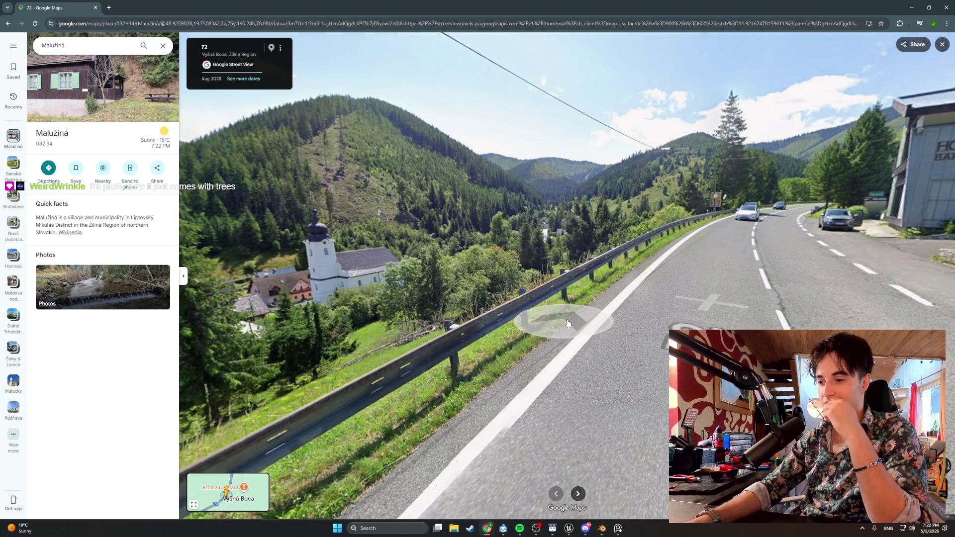
left_click(640, 320)
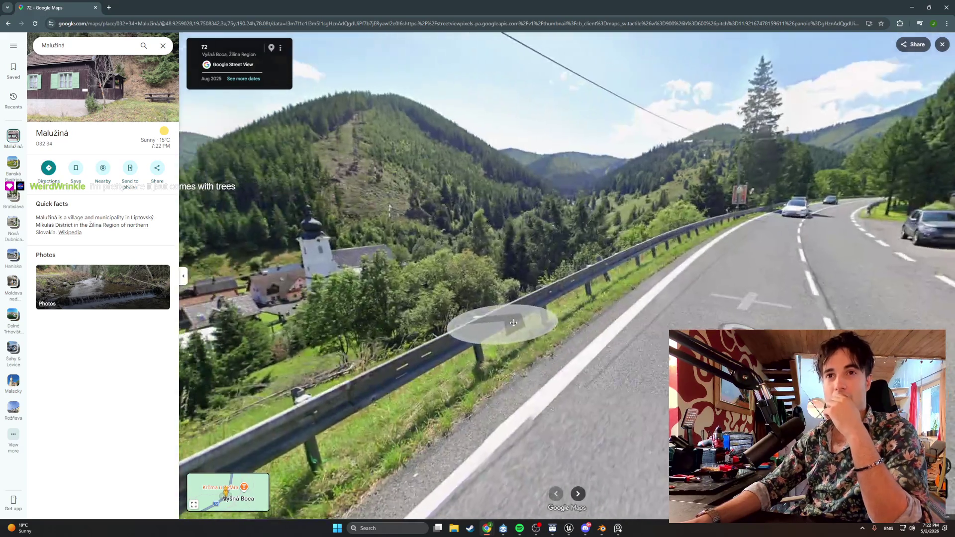
- Zoom across the church close-up, then tilt over the village and jump closer to the church
scroll(446, 259, "up", 5)
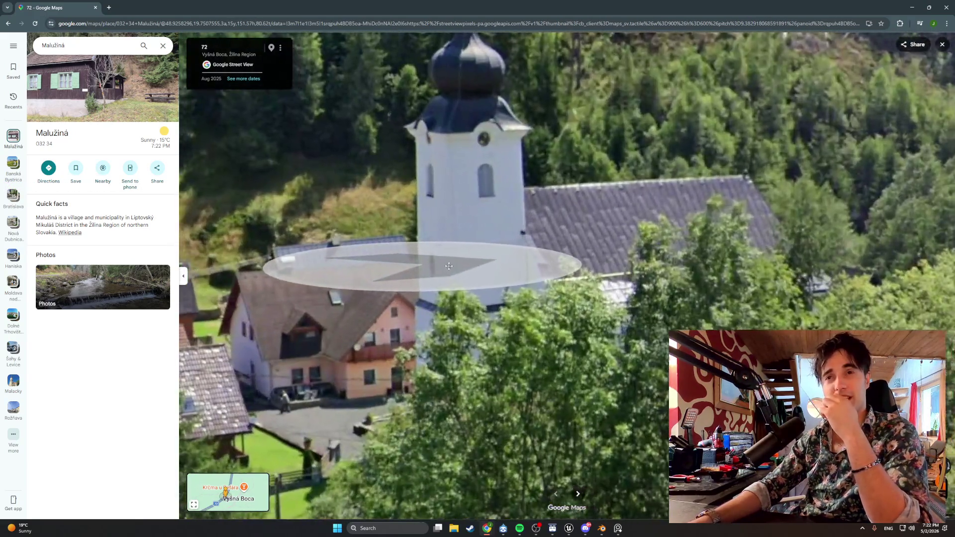
left_click_drag(449, 266, 529, 262)
scroll(529, 263, "down", 5)
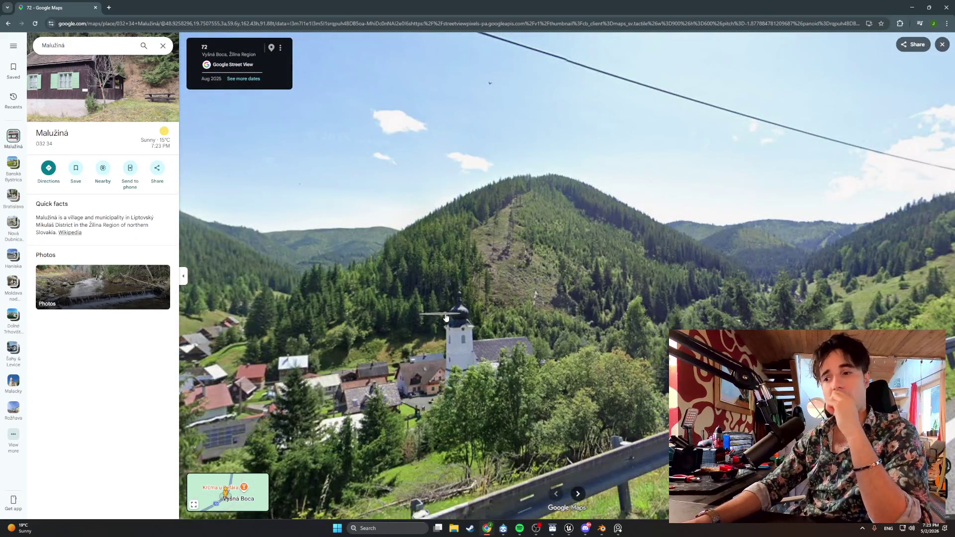
mouse_move(446, 317)
left_mouse_down()
mouse_move(482, 309)
mouse_move(509, 287)
left_mouse_up()
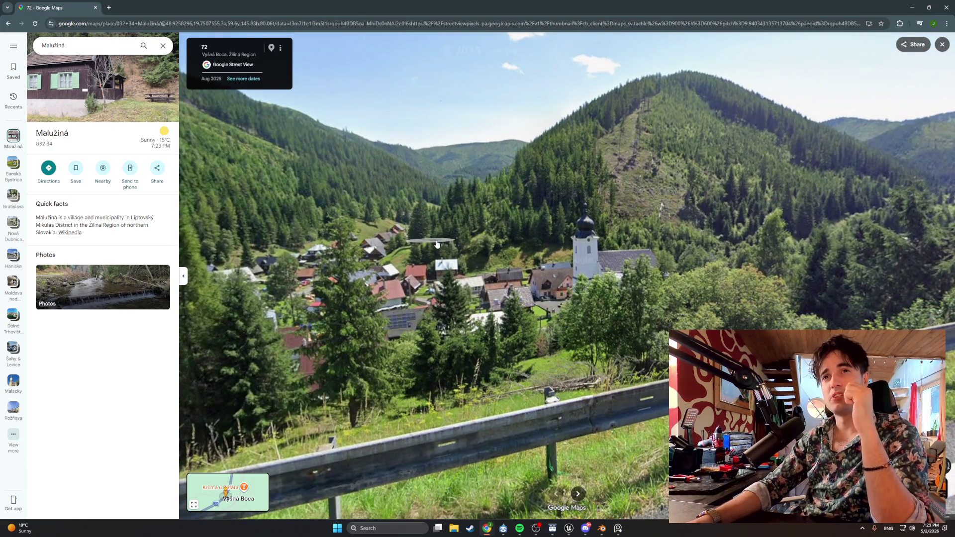
double_click(437, 244)
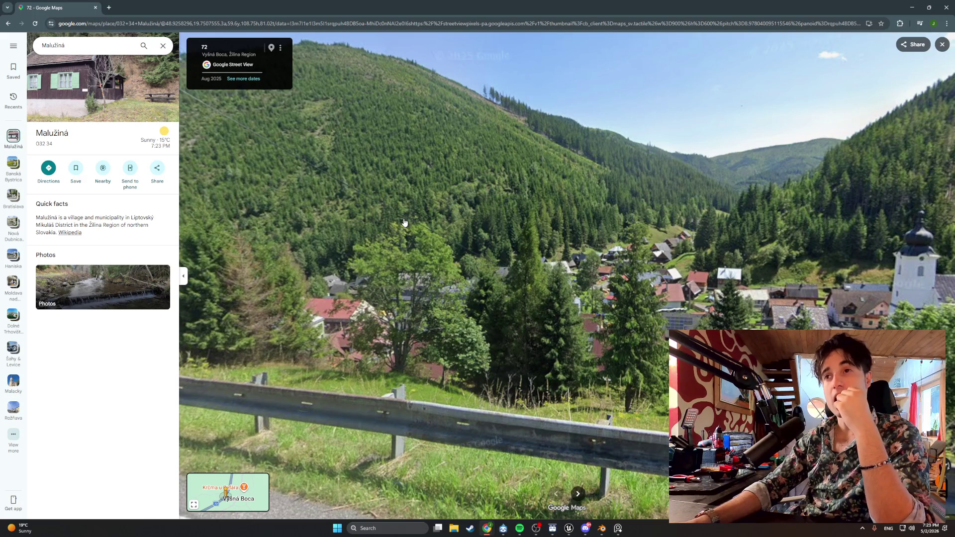
left_click(448, 256)
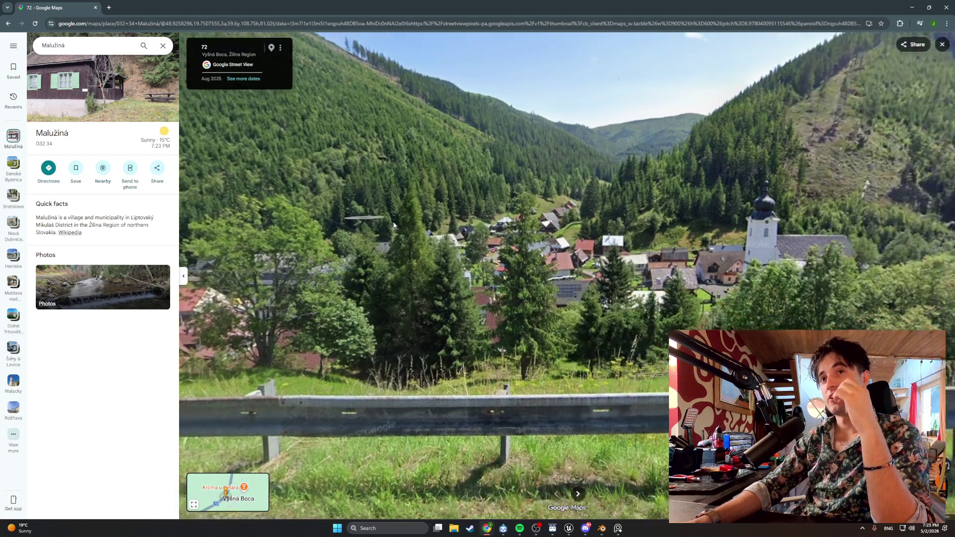
- Leave Street View for the satellite map and switch back to the Unreal Engine level editor
left_click(942, 44)
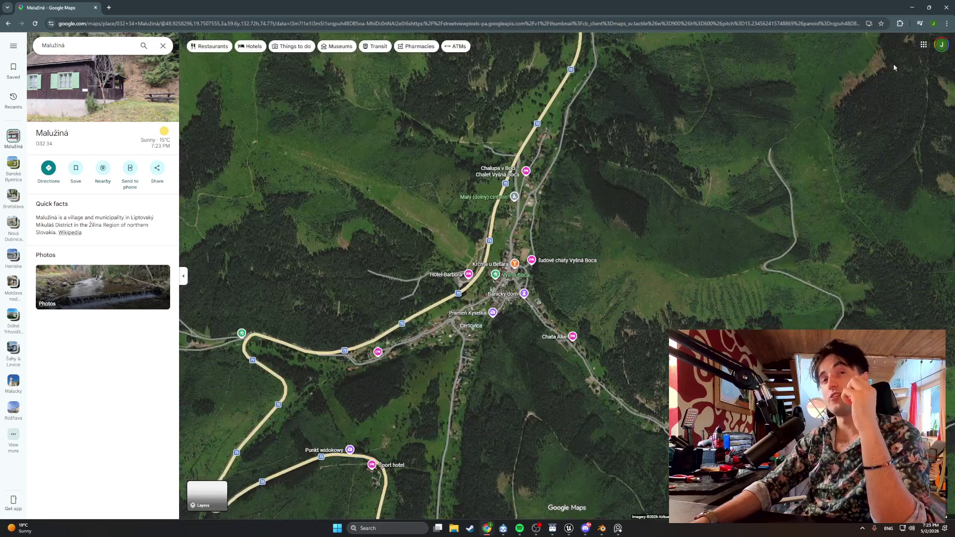
left_click(569, 528)
left_click(533, 483)
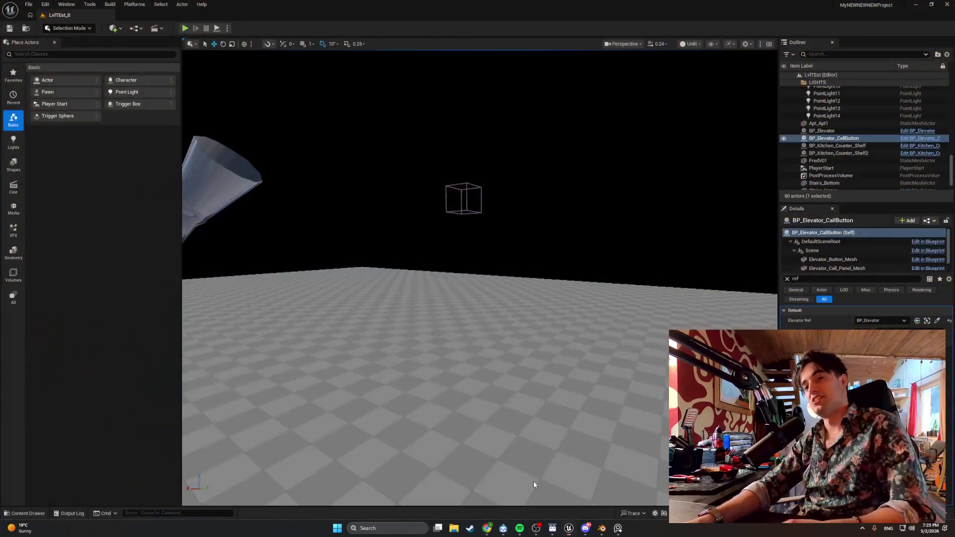
- Fly to the elevator call button in the level and browse to its Blueprint asset
mouse_move(240, 79)
left_mouse_down()
mouse_move(246, 55)
mouse_move(270, 89)
left_mouse_up()
left_click_drag(372, 147, 377, 154)
left_click_drag(455, 261, 456, 260)
right_click(456, 260)
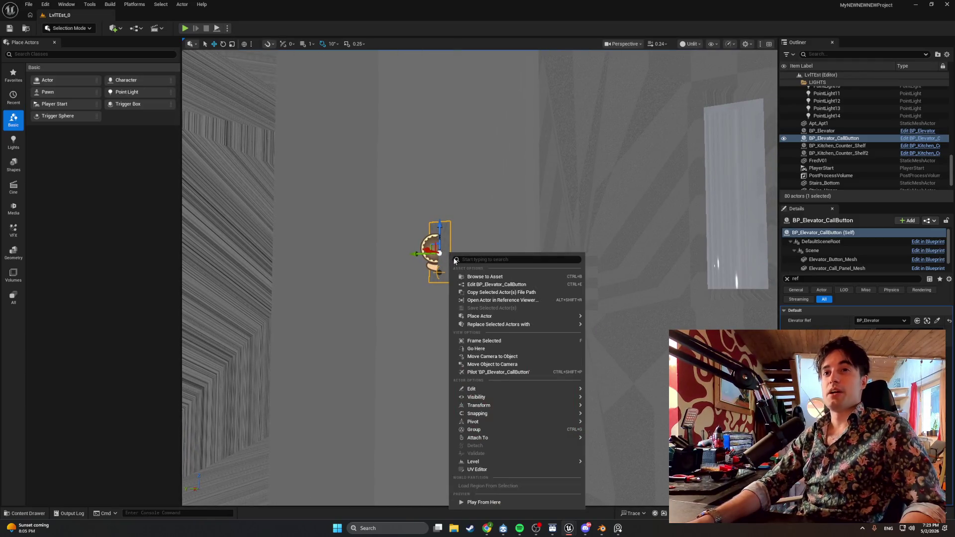
left_click(483, 276)
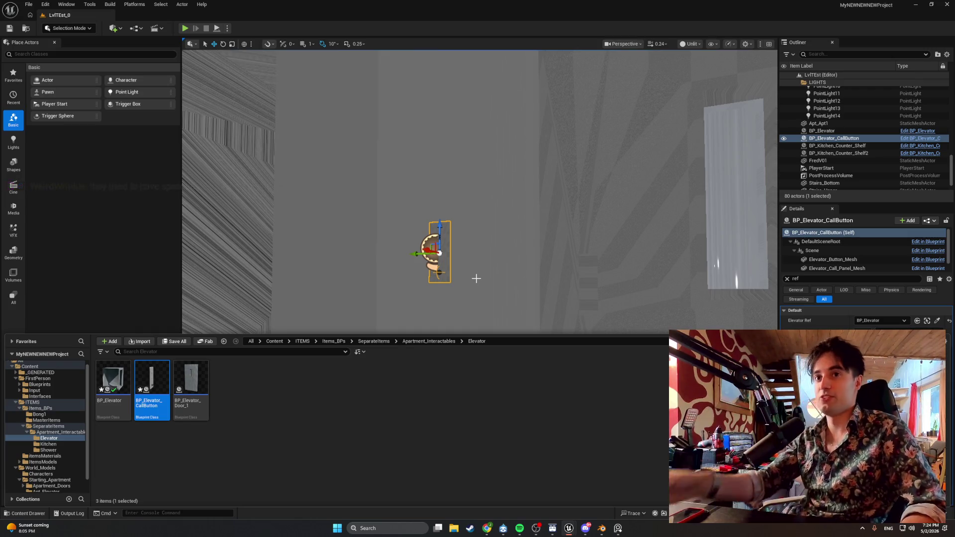
- Reframe the camera on the call button and bring back the BP_Master_ElevatorButton PressButton graph
mouse_move(428, 249)
left_mouse_down()
mouse_move(388, 259)
mouse_move(378, 239)
left_mouse_up()
left_click_drag(428, 278, 418, 254)
left_click_drag(561, 232, 561, 232)
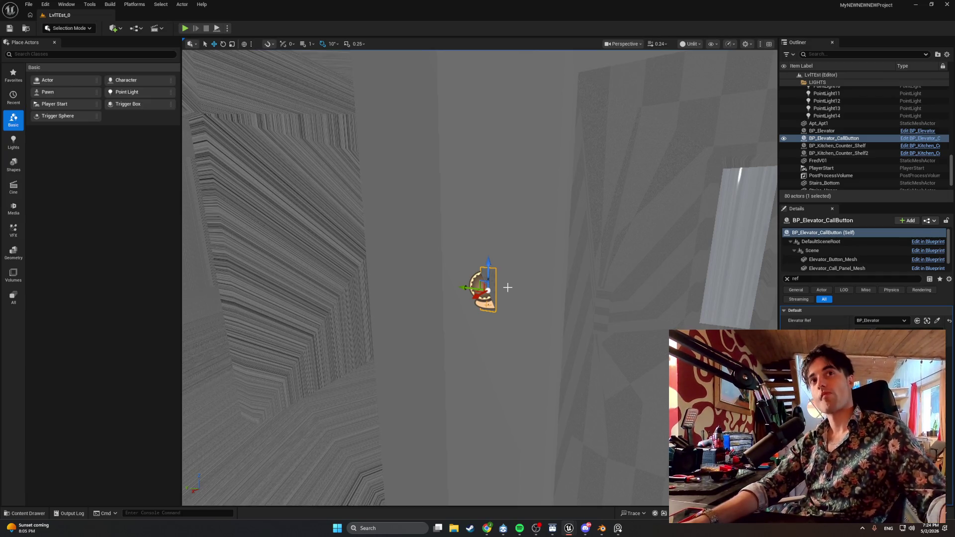
left_click_drag(507, 287, 506, 287)
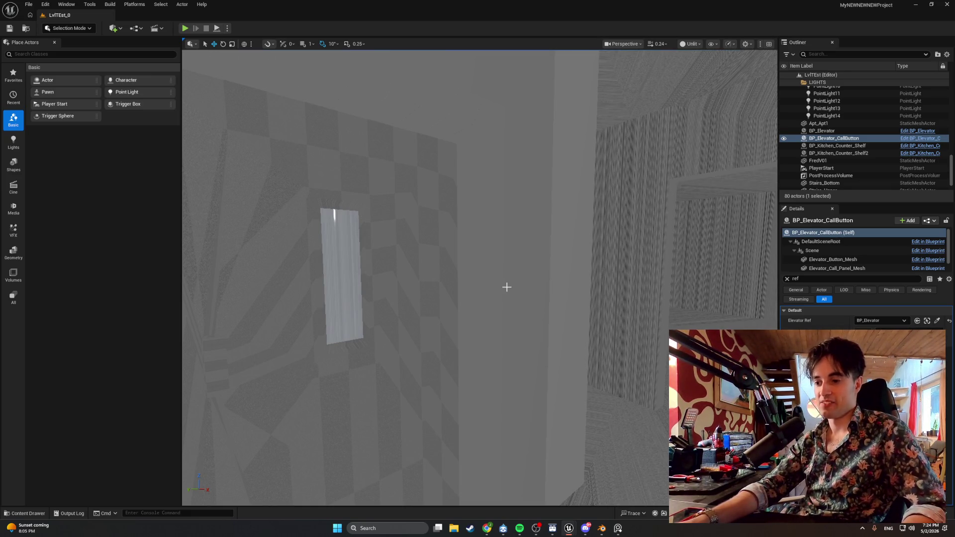
left_click_drag(358, 276, 358, 277)
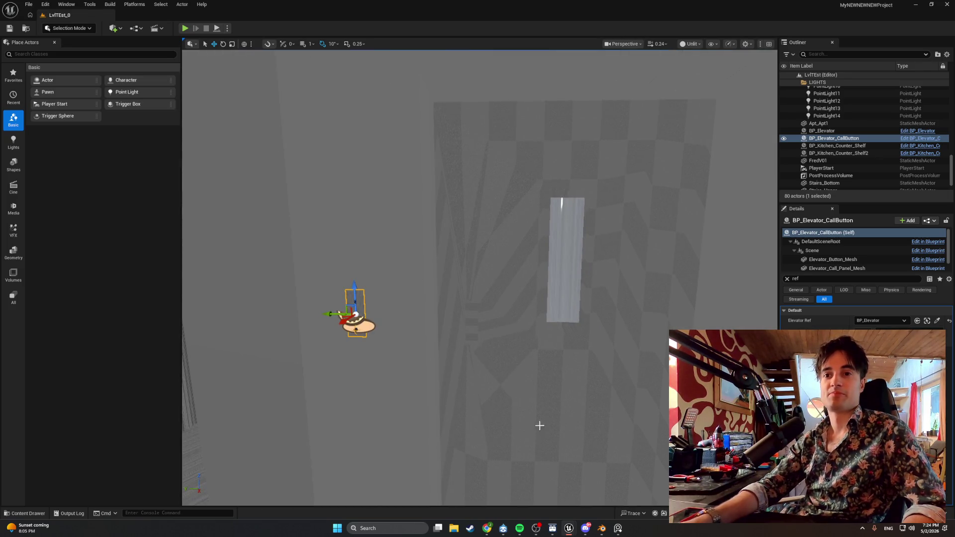
mouse_move(567, 529)
left_click(589, 500)
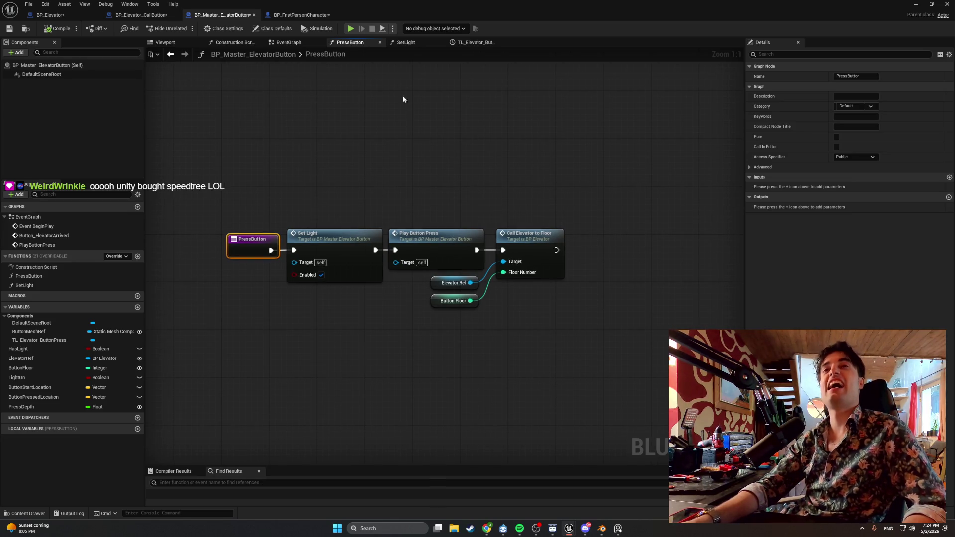
- Look through the button Blueprint's SetLight, TL_Elevator, PressButton, EventGraph, Construction Script and Viewport tabs
left_click(405, 46)
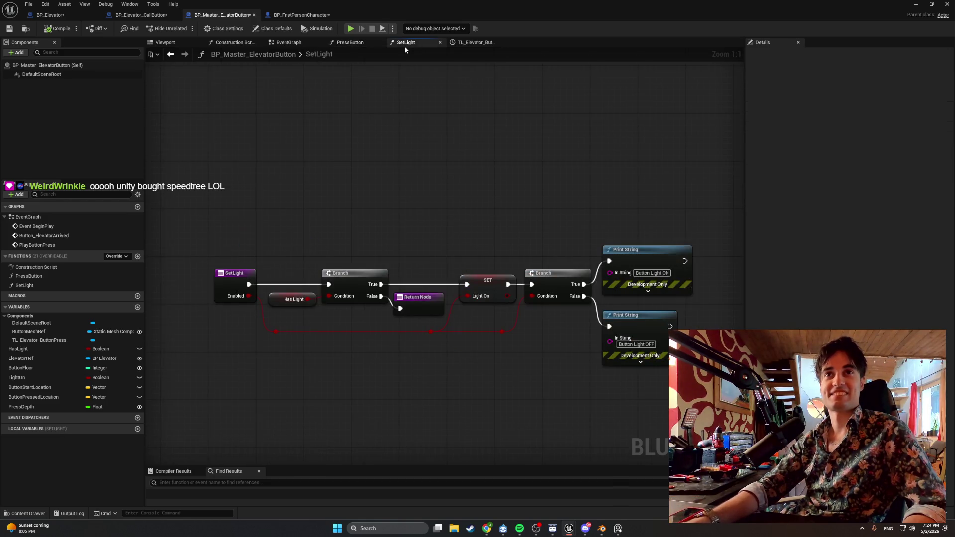
left_click(458, 44)
left_click(407, 46)
left_click(349, 43)
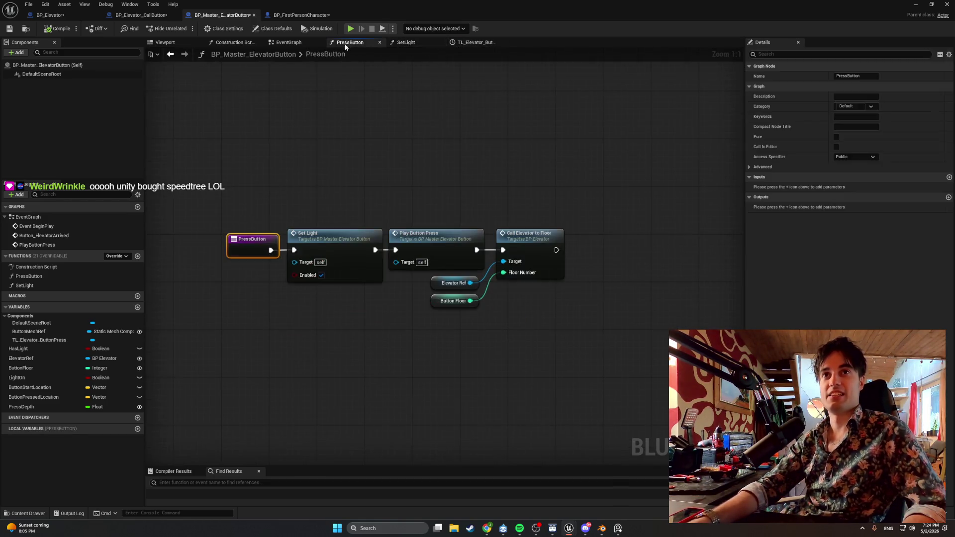
left_click(289, 43)
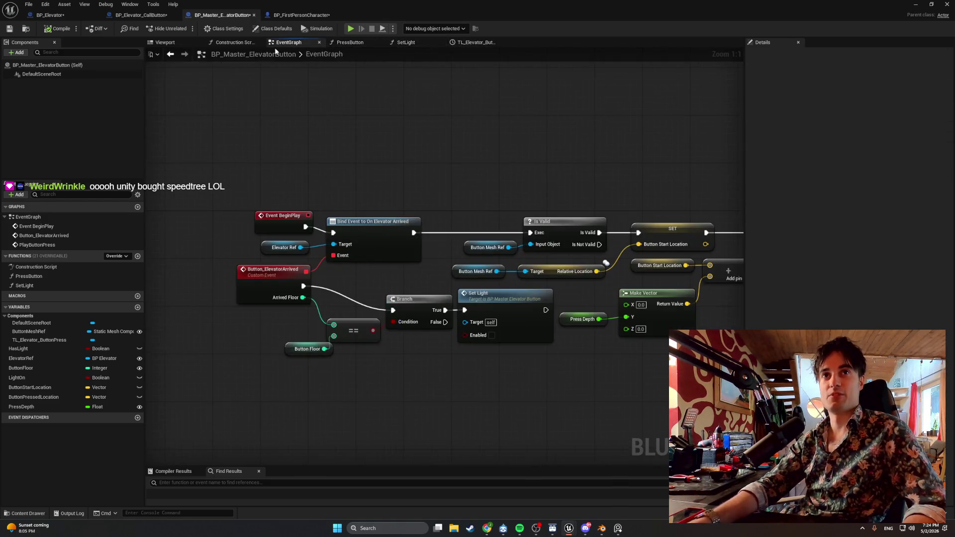
left_click(233, 44)
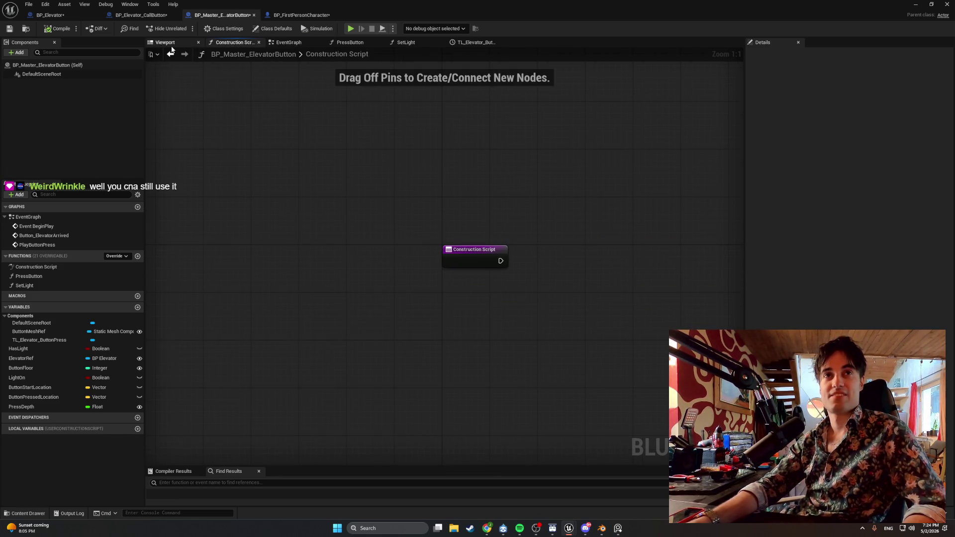
left_click(165, 42)
- Show BP_FirstPersonCharacter's interaction trace logic in its event graph
mouse_move(492, 530)
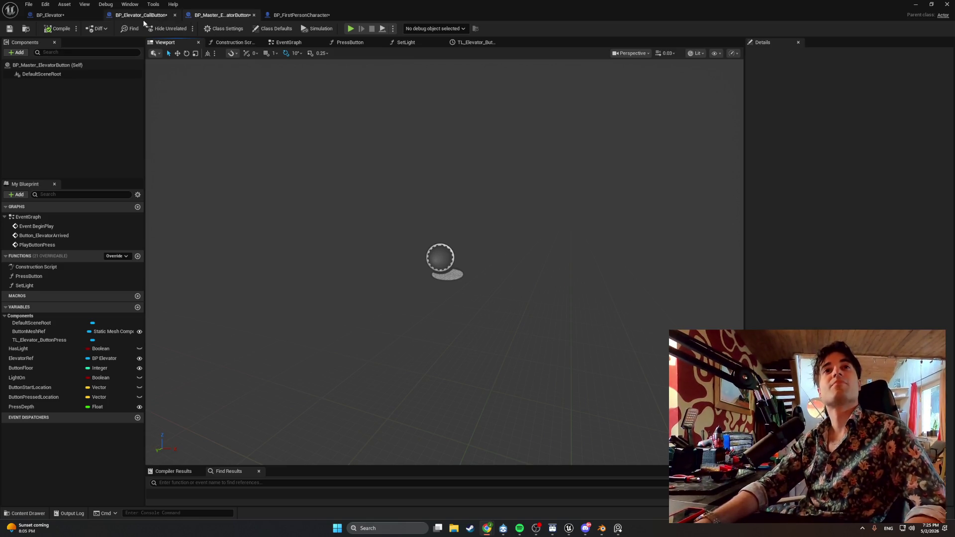
left_click(273, 15)
mouse_move(361, 300)
left_mouse_down()
mouse_move(322, 243)
mouse_move(327, 221)
mouse_move(309, 228)
mouse_move(323, 224)
left_mouse_up()
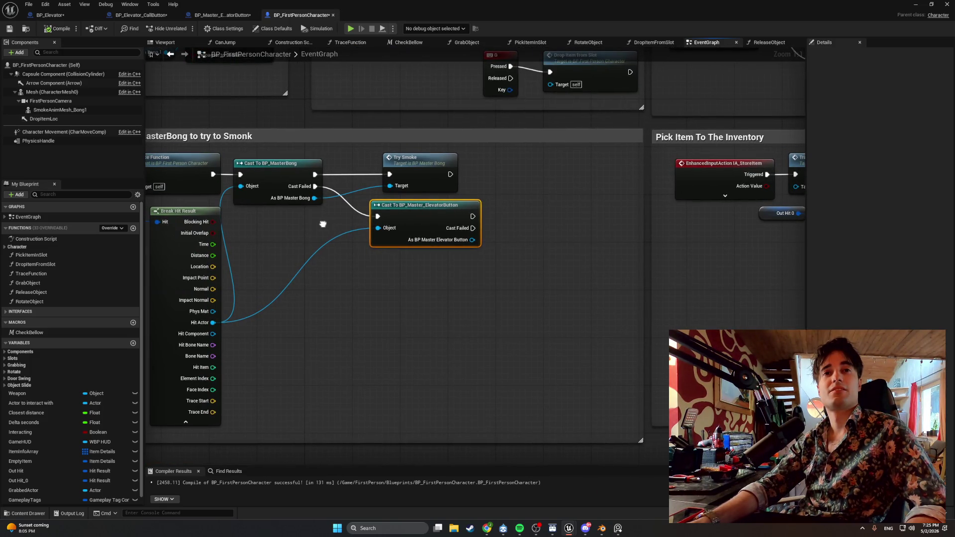
- Add a Print String node to the character graph near the cast nodes
left_click_drag(323, 224, 322, 214)
left_click(321, 330)
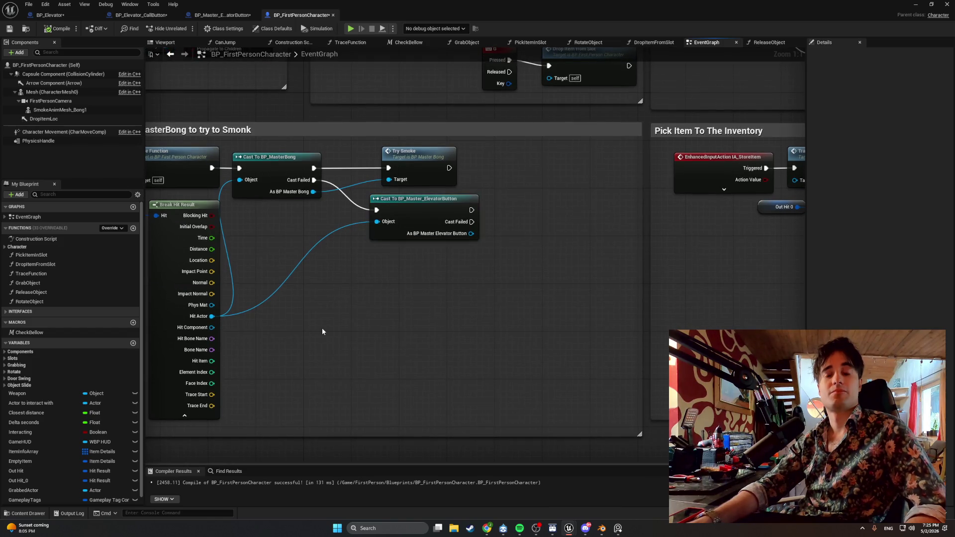
right_click(322, 332)
type("print string")
key("Return")
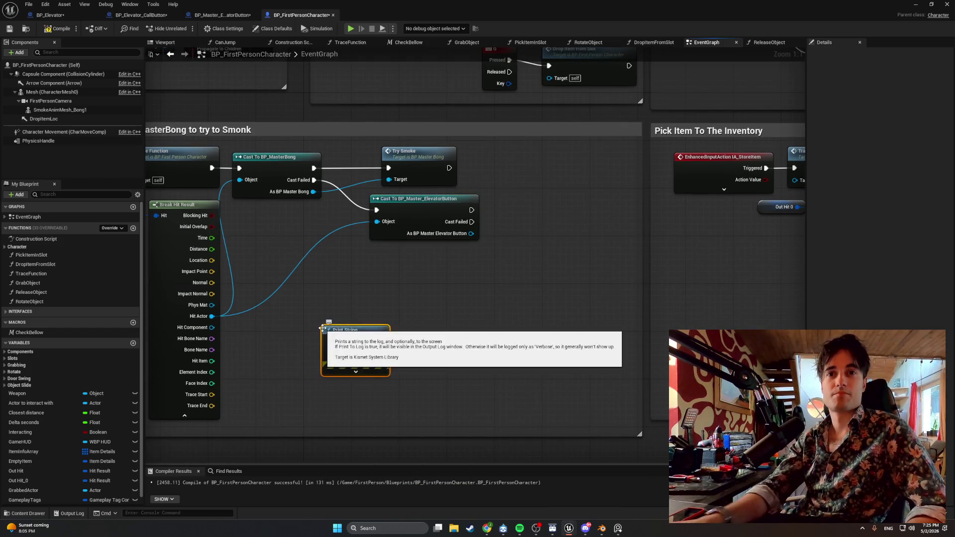
left_click_drag(343, 325, 398, 292)
mouse_move(375, 333)
left_mouse_down()
mouse_move(482, 261)
mouse_move(530, 208)
mouse_move(528, 231)
mouse_move(489, 265)
left_mouse_up()
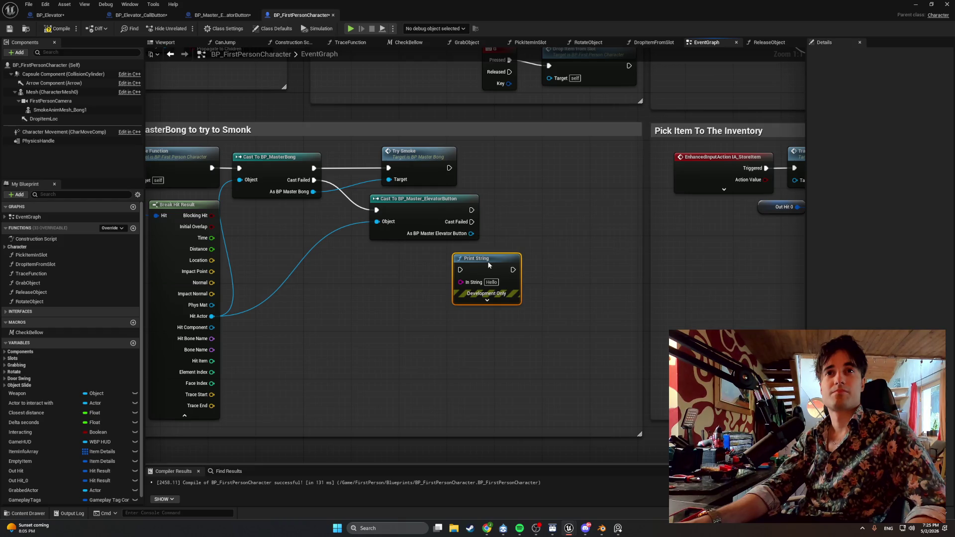
left_click_drag(489, 265, 469, 271)
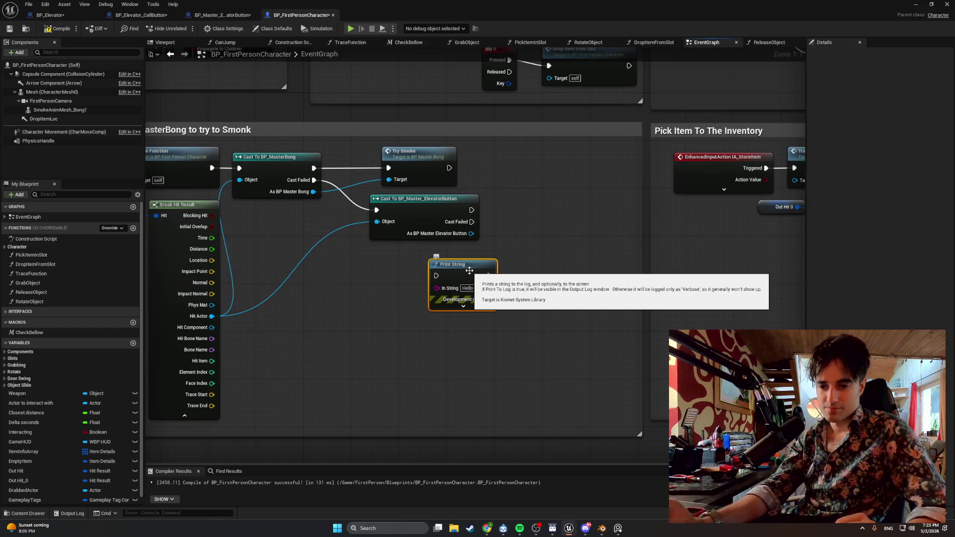
- Wire the Print String between Trace Function and Cast To BP_MasterBong, printing Hit Actor's display name
left_click_drag(289, 286, 351, 290)
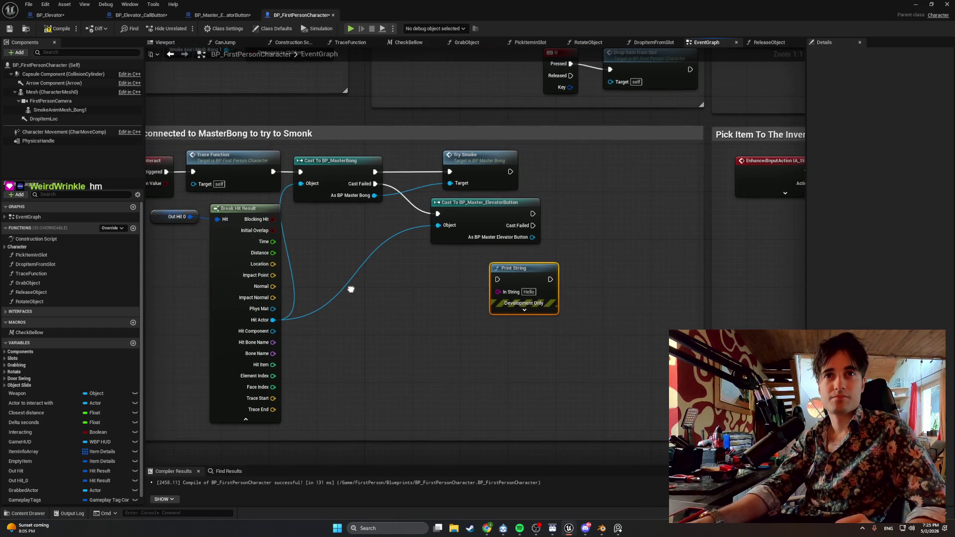
mouse_move(461, 264)
left_mouse_down()
mouse_move(293, 150)
mouse_move(449, 165)
left_mouse_up()
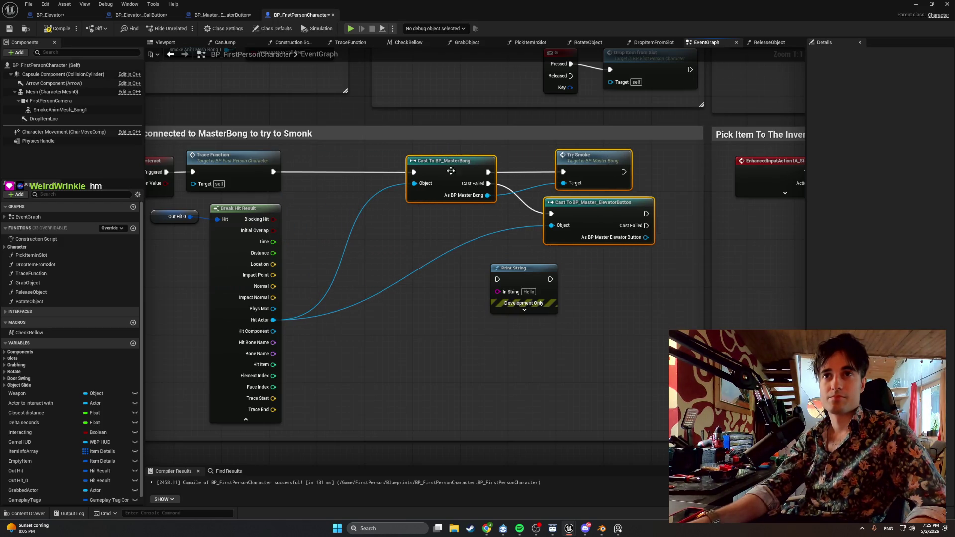
mouse_move(506, 267)
left_mouse_down()
mouse_move(333, 160)
mouse_move(343, 159)
left_mouse_up()
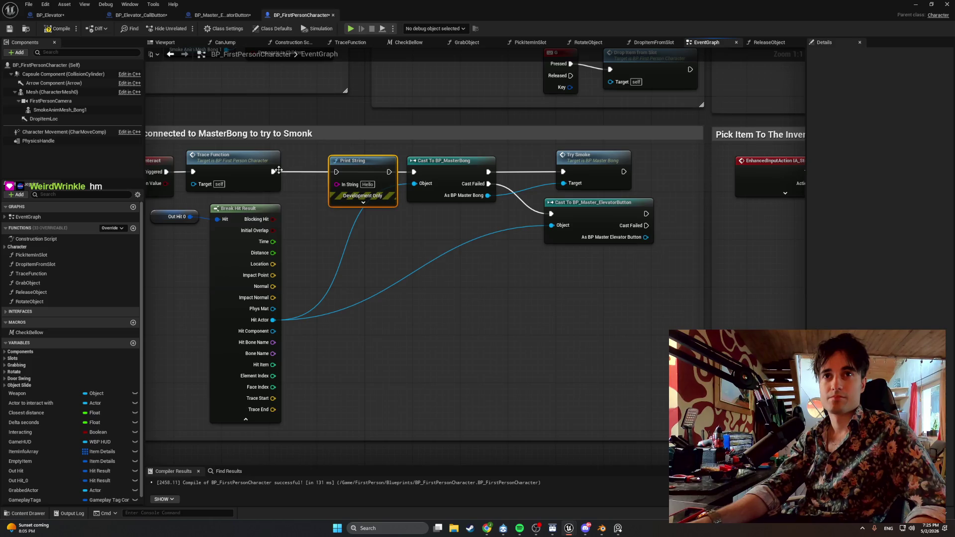
left_click_drag(282, 176, 414, 171)
mouse_move(272, 320)
left_mouse_down()
mouse_move(341, 196)
mouse_move(337, 184)
left_mouse_up()
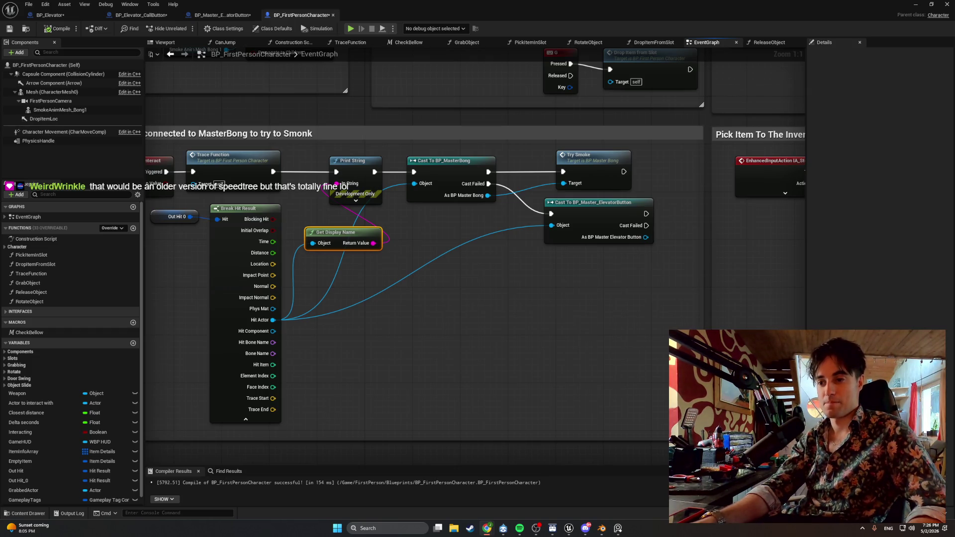
left_click(915, 4)
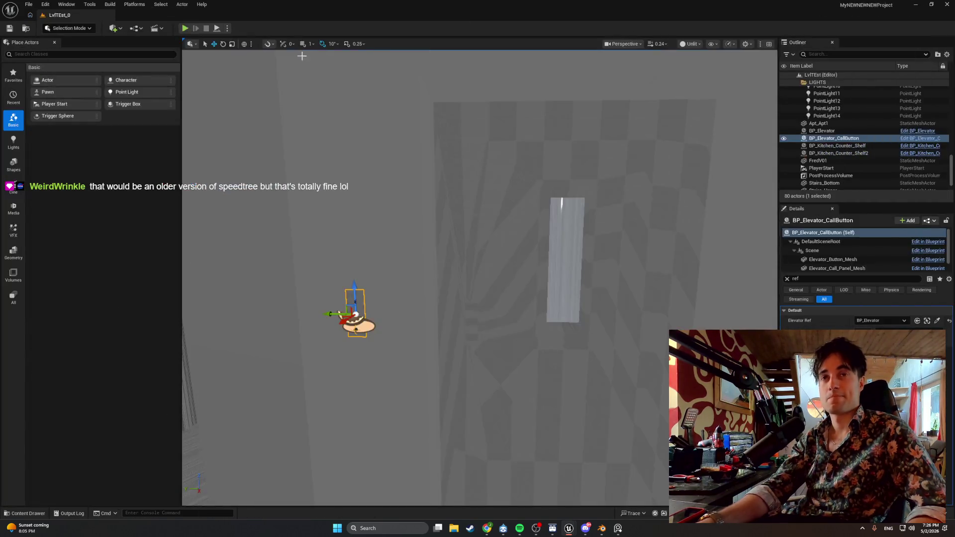
- Play the level, walk to the elevator, and press E on the call button
left_click(185, 28)
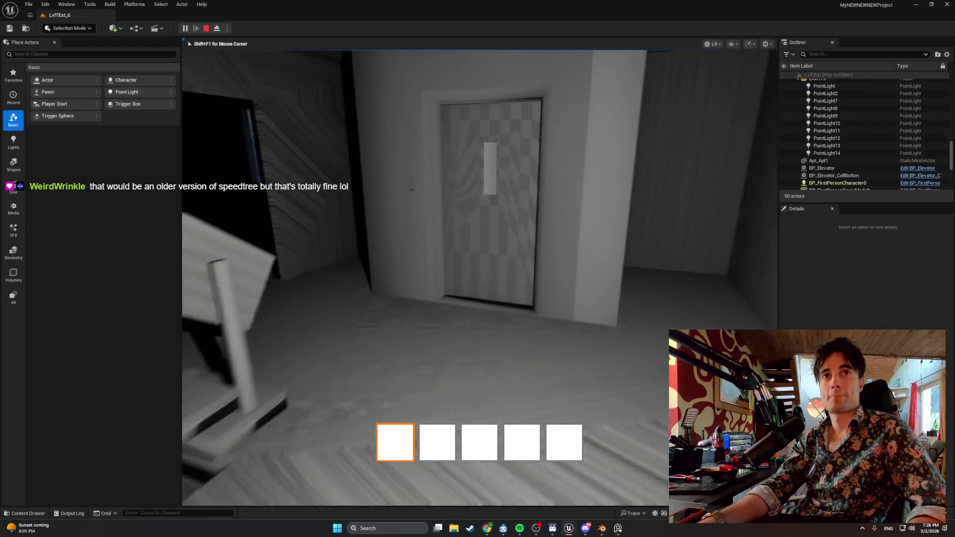
key("w")
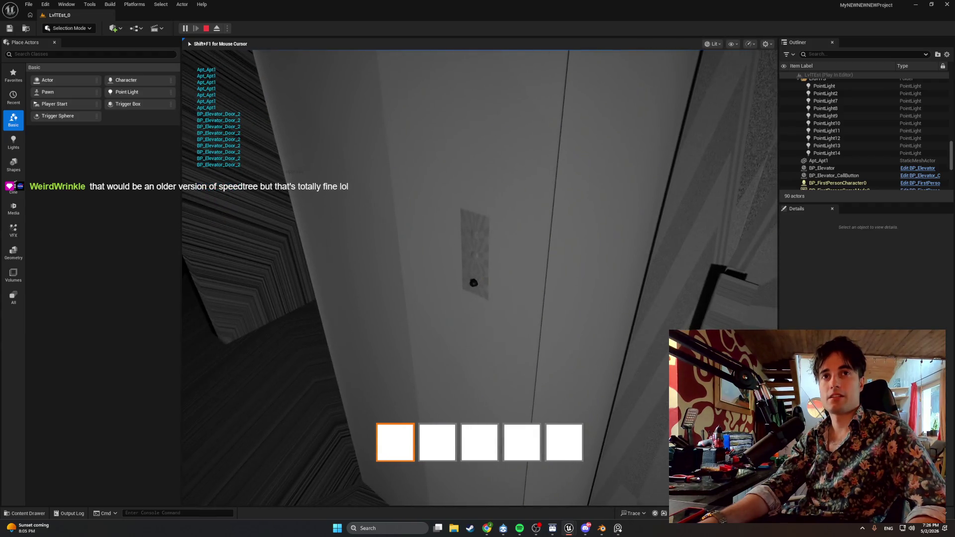
key("e")
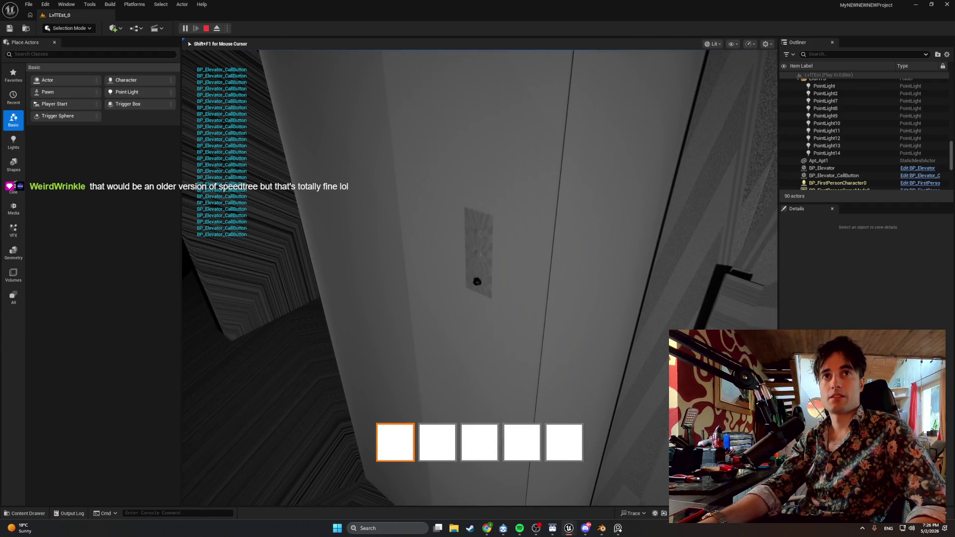
key("e")
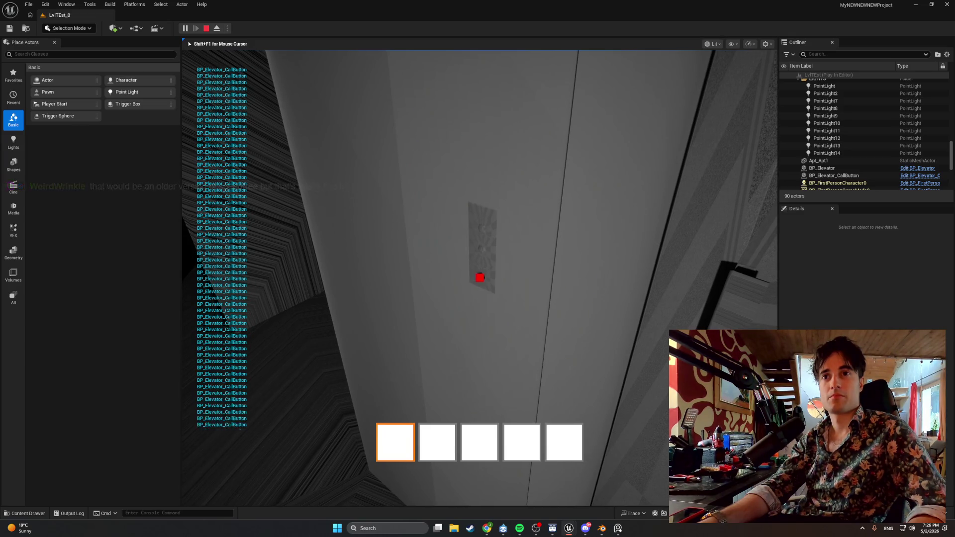
- Snip screenshots of the game view showing the call button's debug messages
key("super+s")
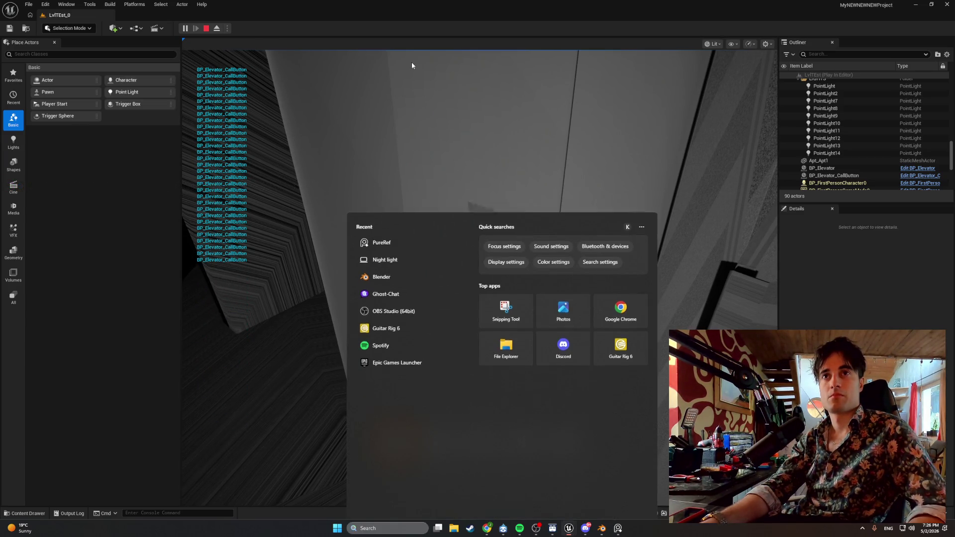
left_click(411, 64)
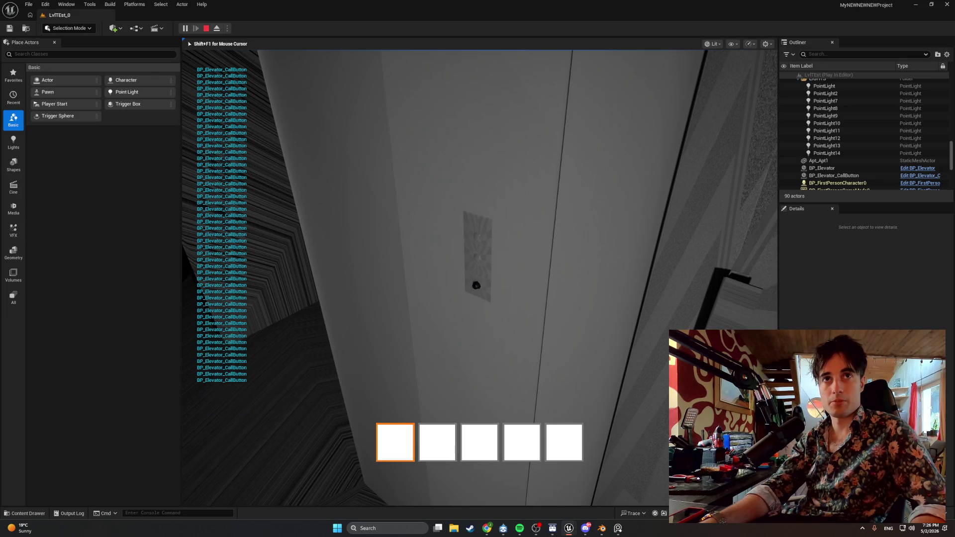
key("super+shift+s")
mouse_move(203, 72)
left_mouse_down()
mouse_move(519, 297)
mouse_move(542, 337)
left_mouse_up()
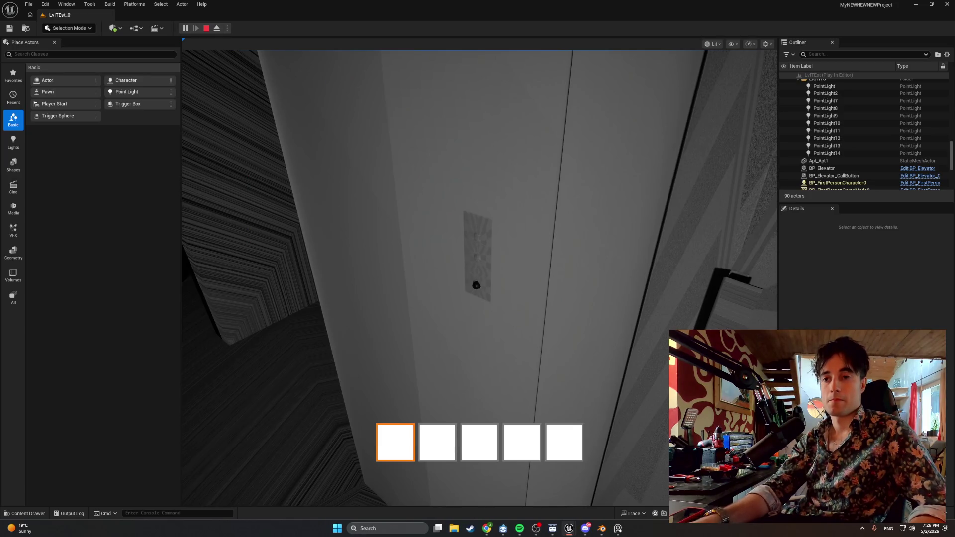
left_click(542, 337)
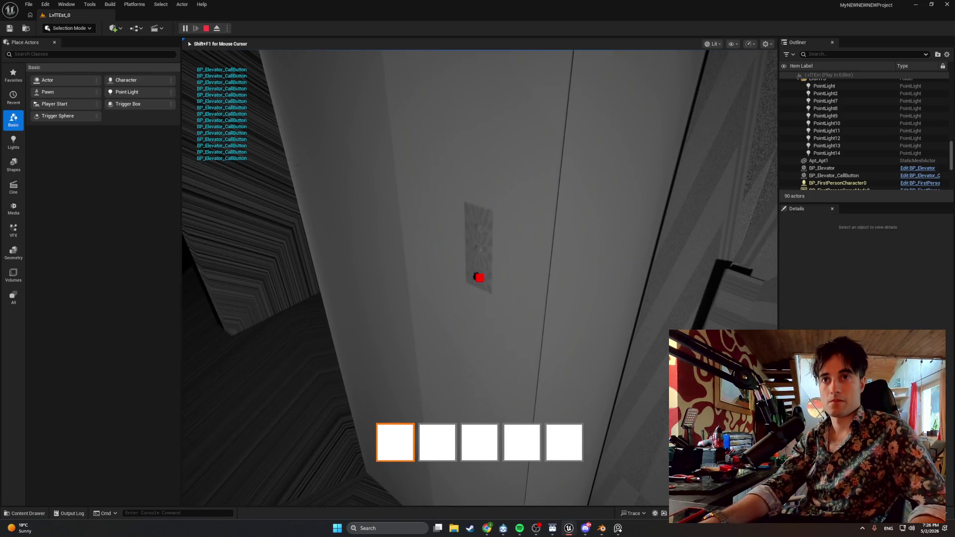
key("super+shift+s")
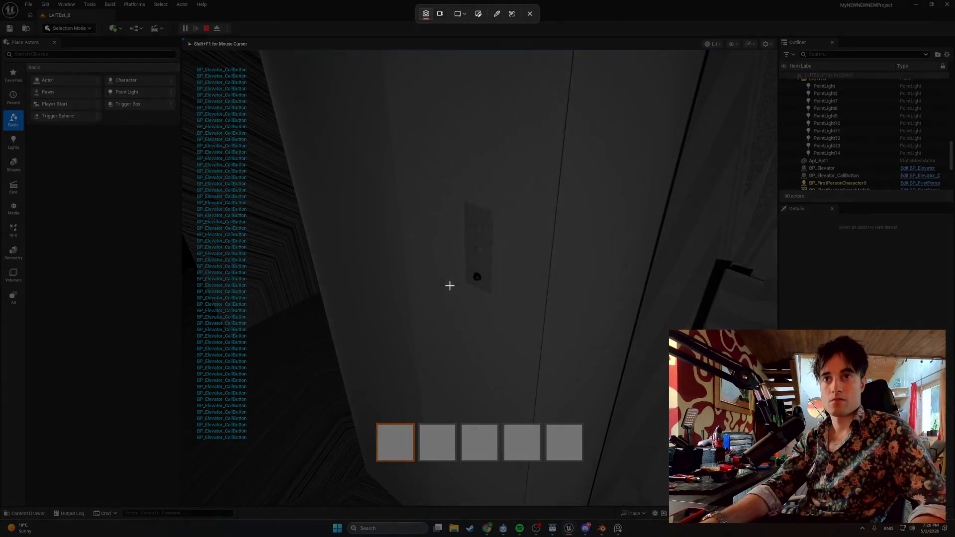
left_click_drag(191, 73, 577, 382)
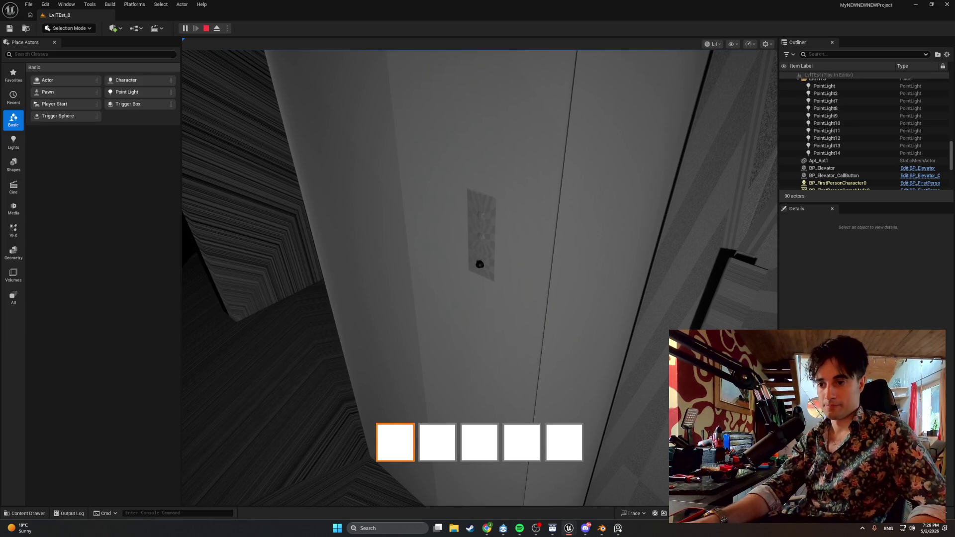
- Switch over to the web browser
left_click(447, 490)
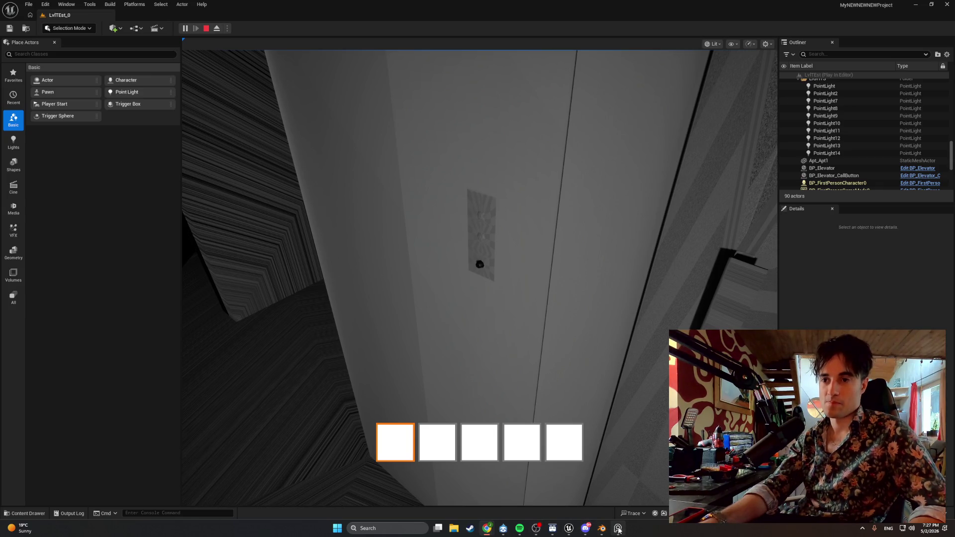
mouse_move(538, 530)
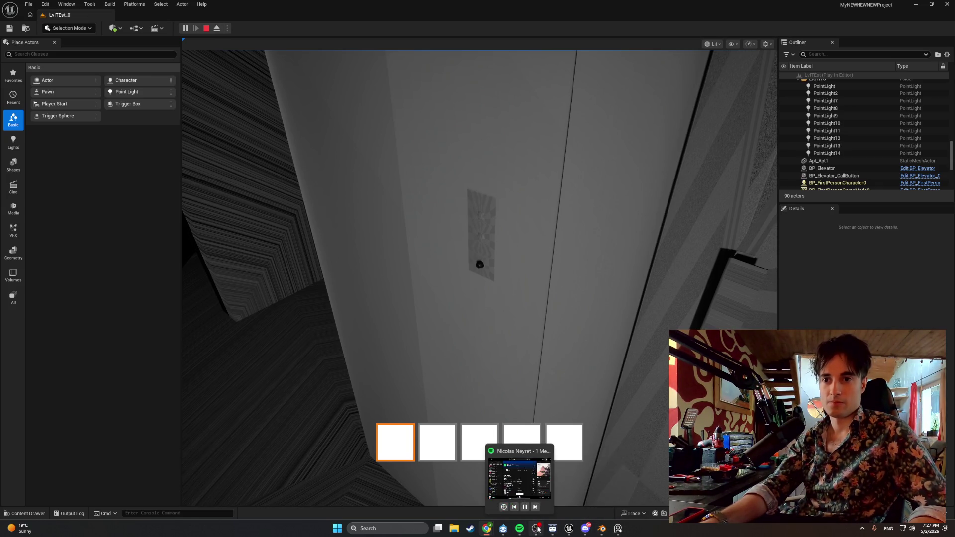
mouse_move(569, 533)
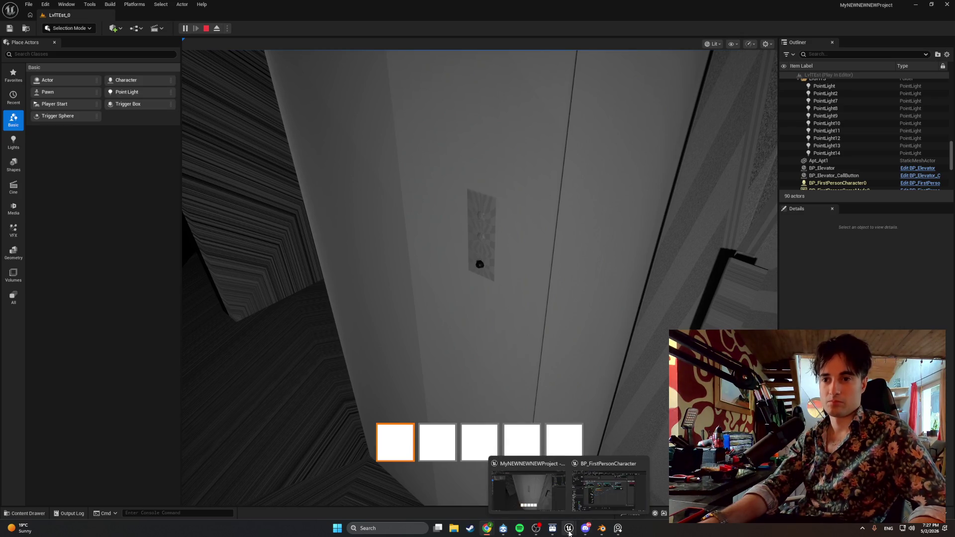
- Restart the play session, walk toward the apartment window, then stop the game
left_click(569, 533)
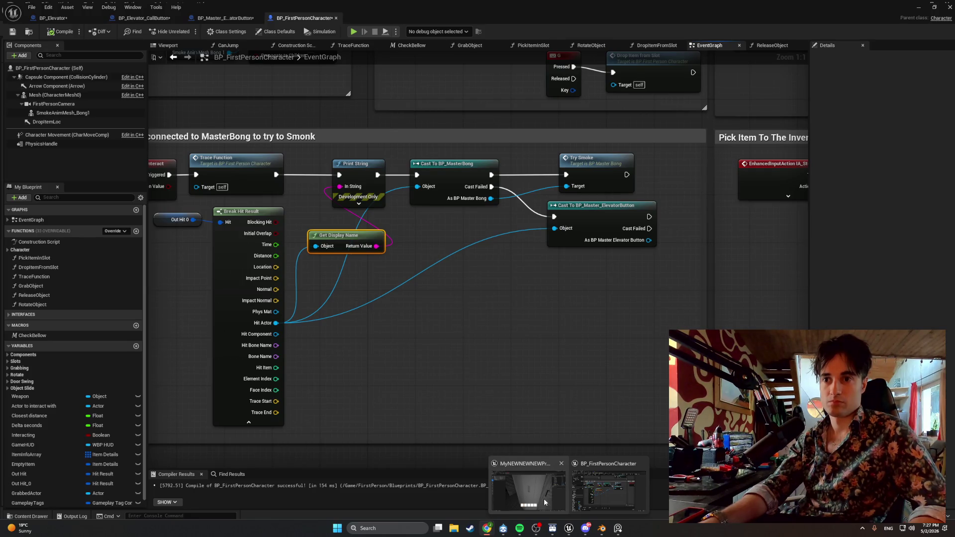
left_click(544, 502)
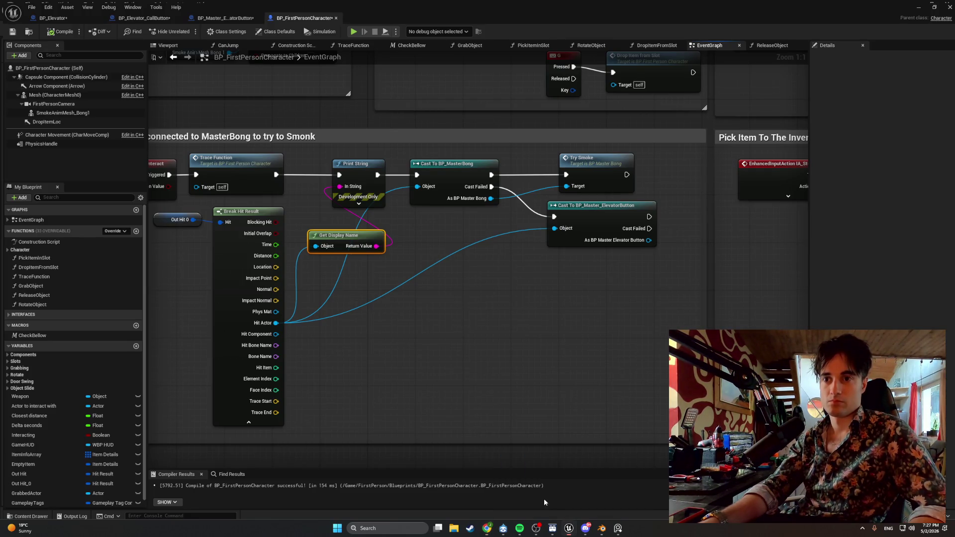
left_click(204, 29)
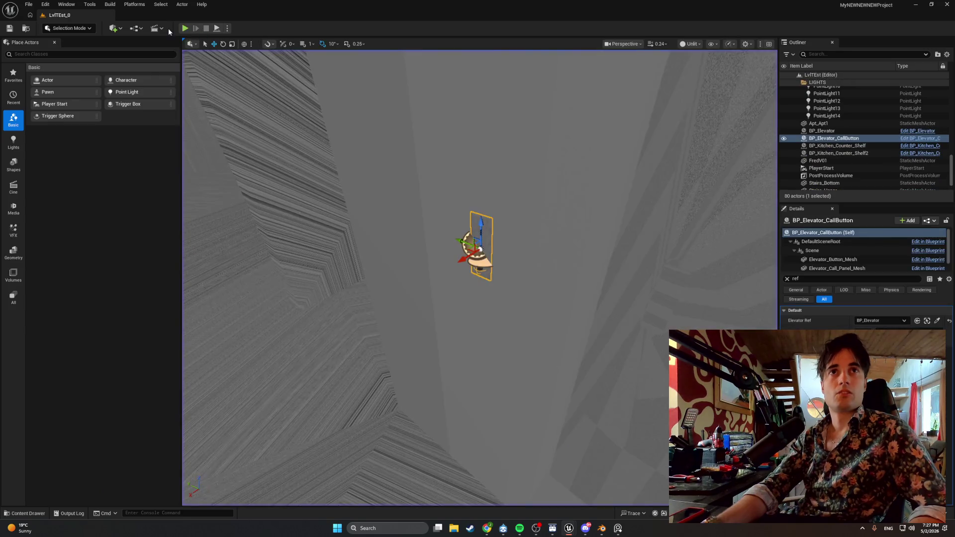
left_click(184, 28)
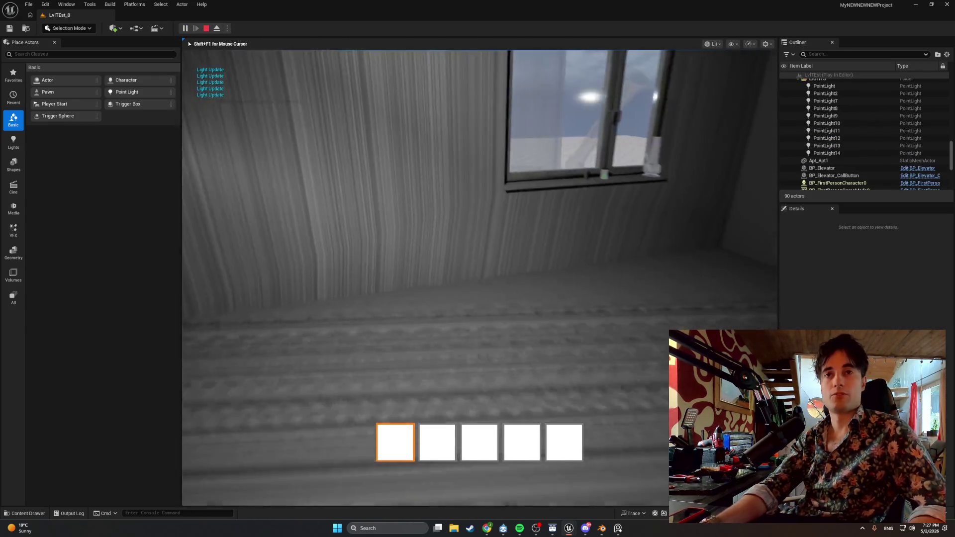
key("w")
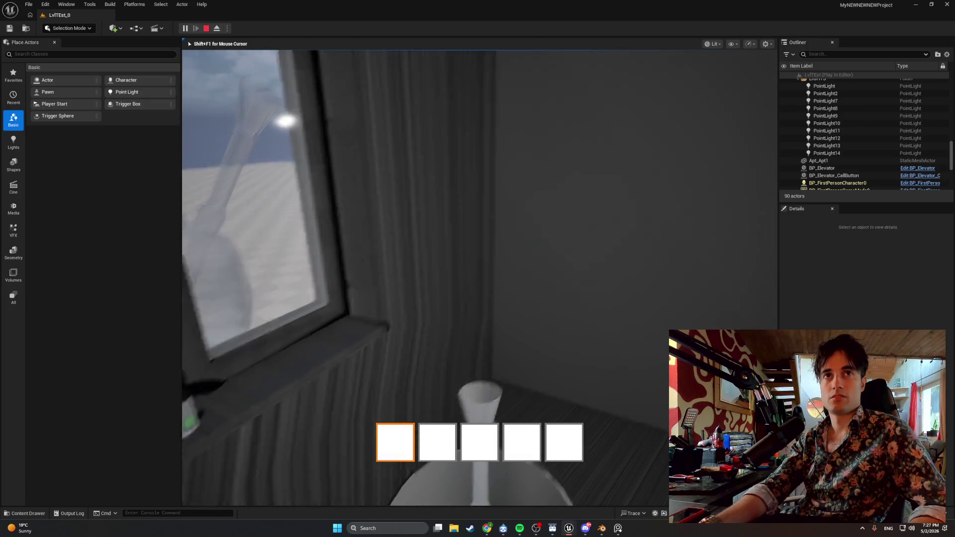
key("s")
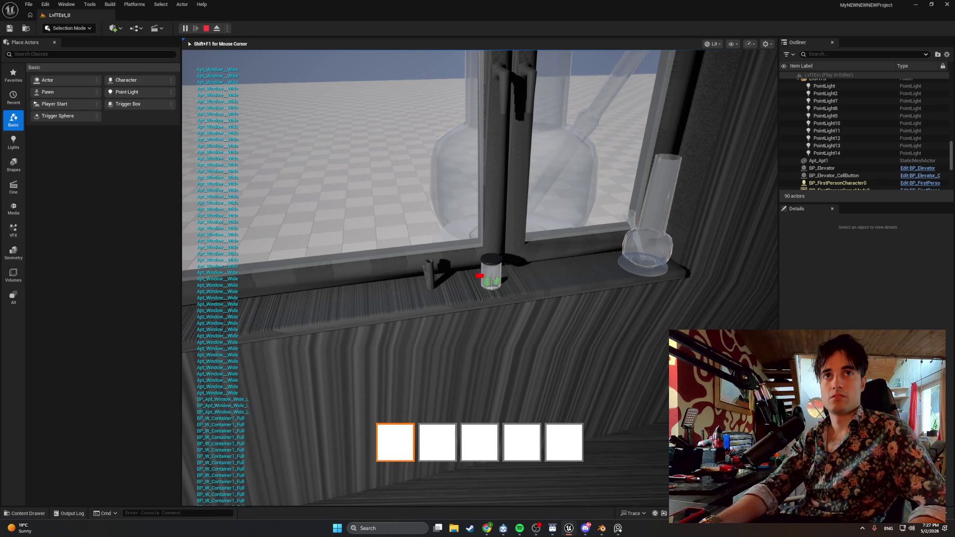
key("w")
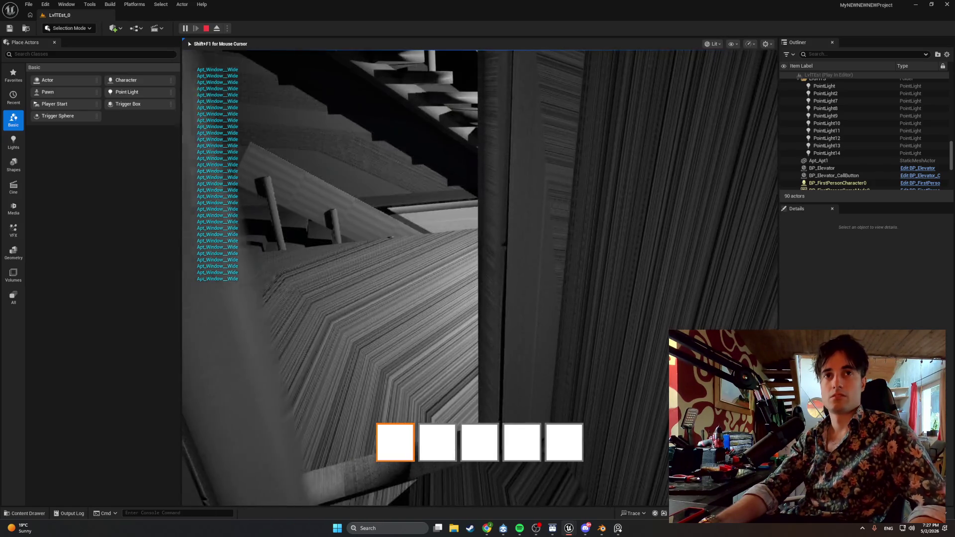
key("Escape")
- Expand IA_Interact, wire its other trigger pin into Trace Function, and compile the character
mouse_move(568, 528)
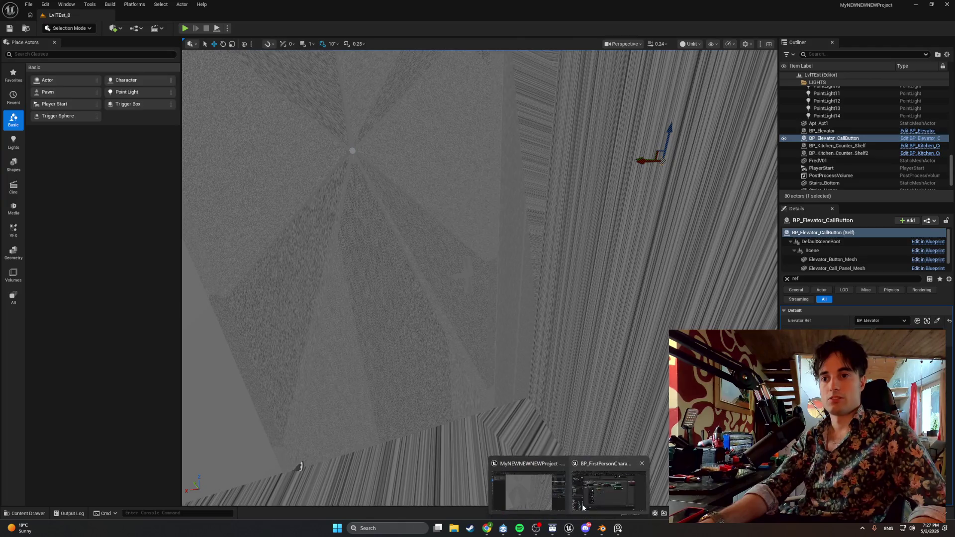
left_click(607, 490)
left_click_drag(254, 292, 327, 301)
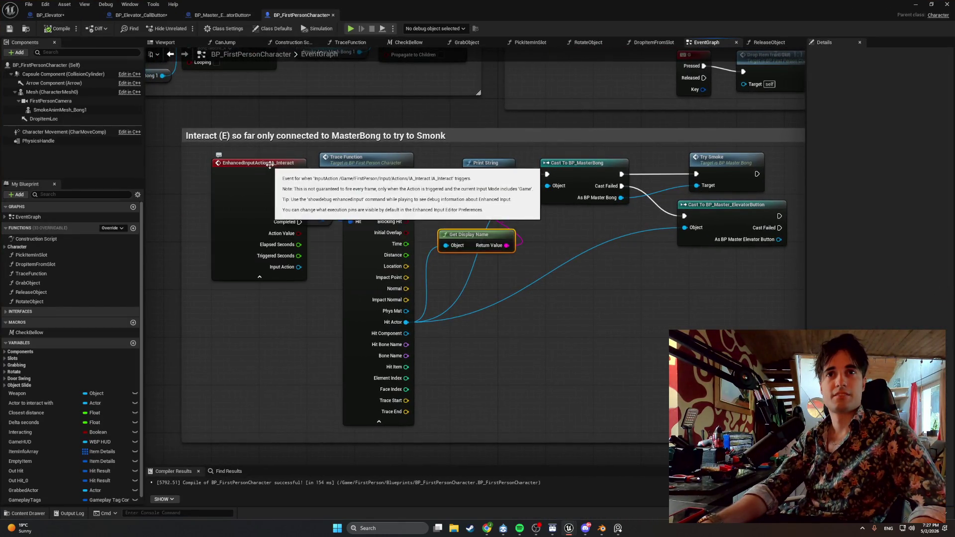
left_click(259, 195)
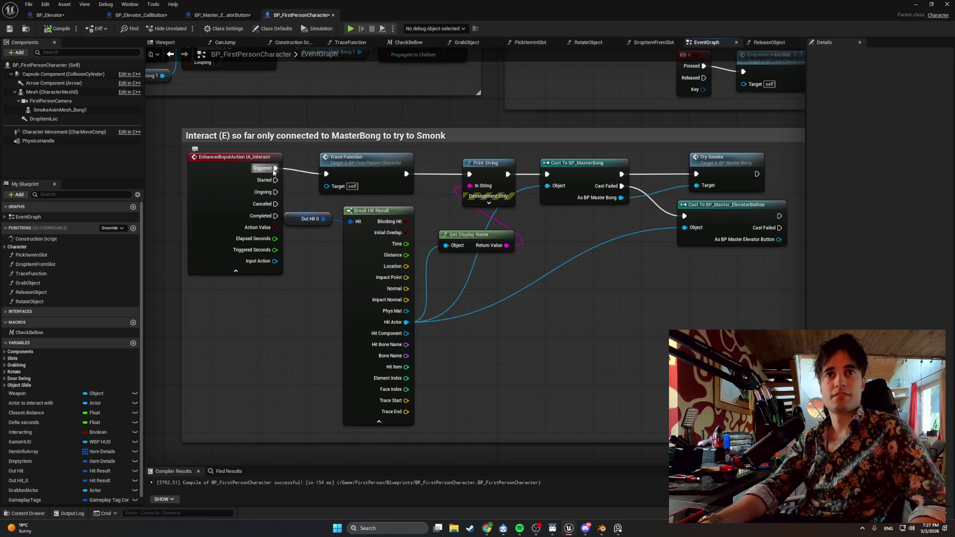
mouse_move(275, 180)
left_mouse_down()
mouse_move(339, 178)
mouse_move(326, 174)
left_mouse_up()
left_click_drag(257, 161, 257, 155)
left_click(58, 28)
- Playtest by walking to the elevator call button, interacting with it, then stopping
left_click(913, 5)
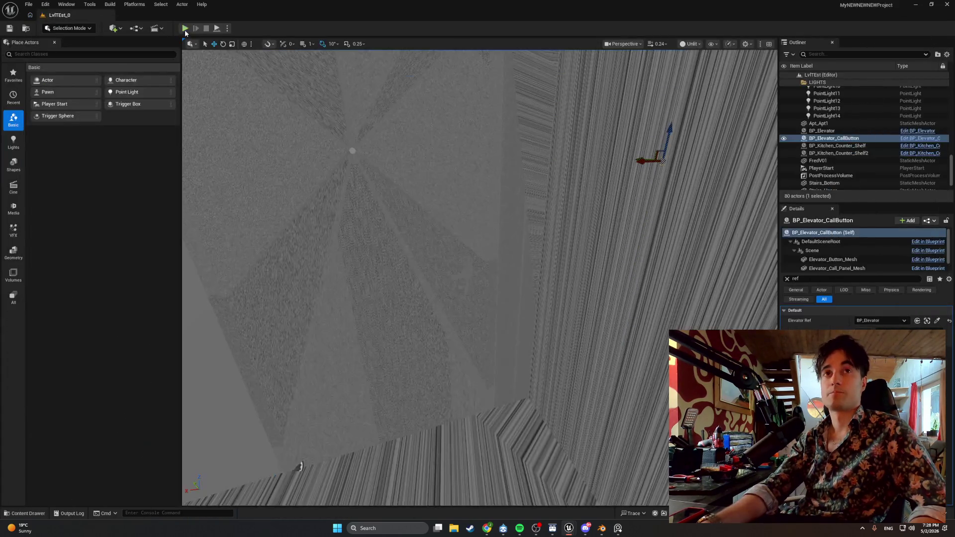
key("alt+p")
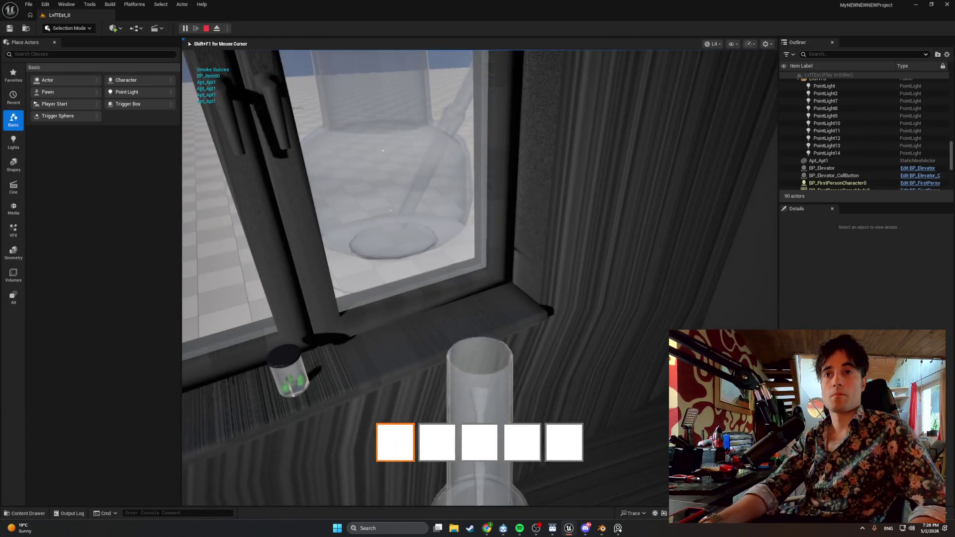
key("e")
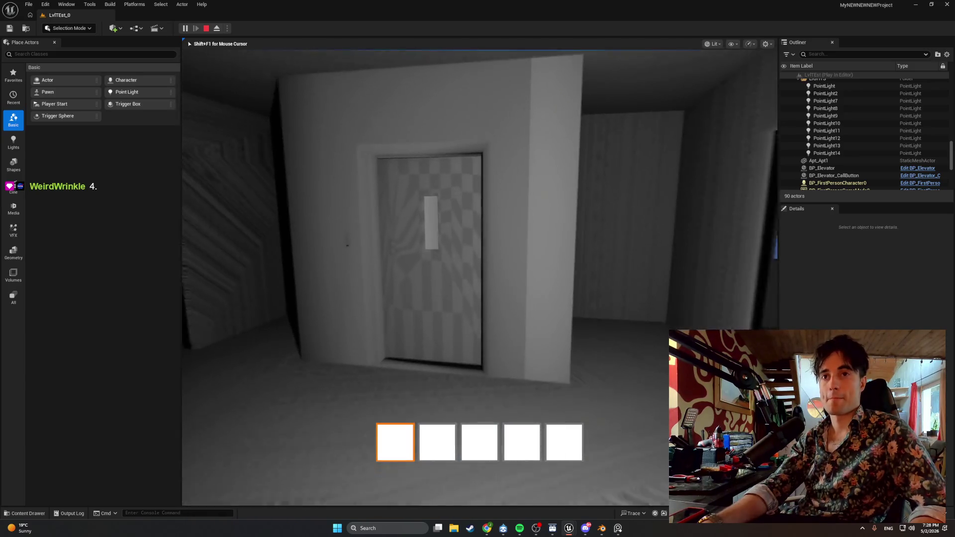
key("e")
key("e")
key("e")
key("e")
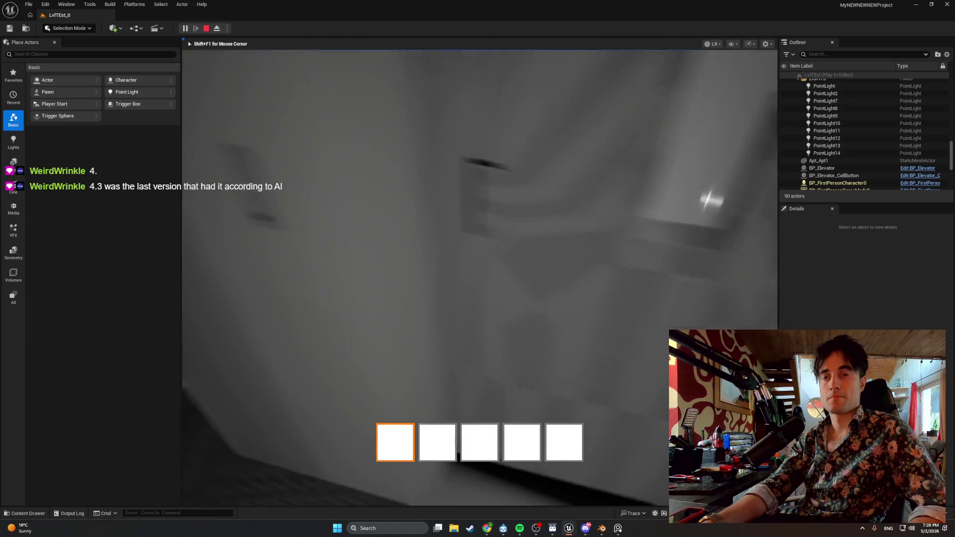
key("e")
key("e")
key("e")
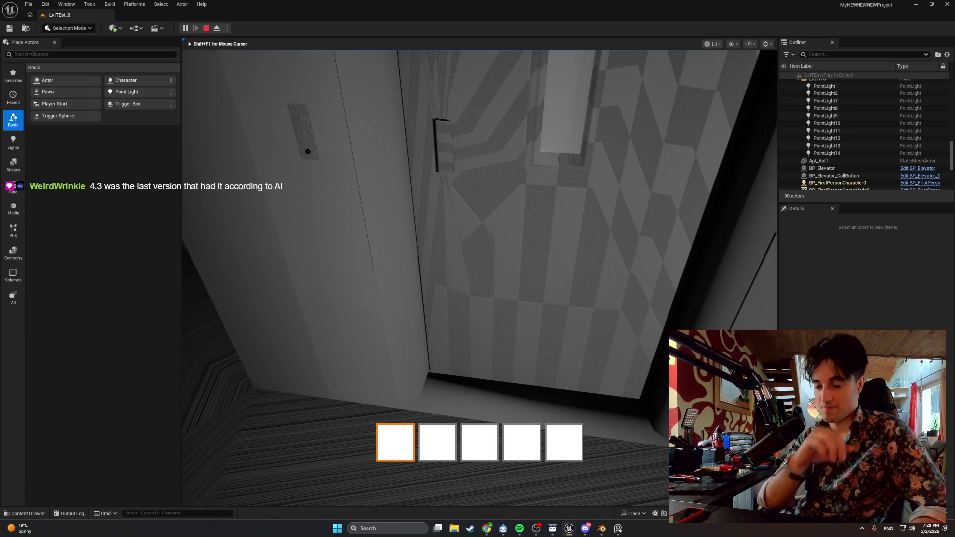
key("Escape")
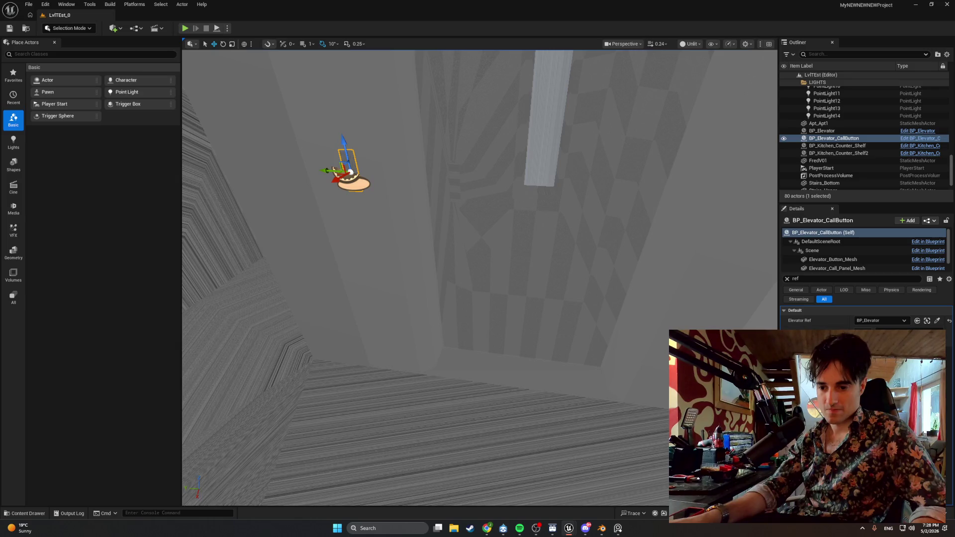
- Add a Print String after the elevator-button cast with the message 'Button Cast Succes'
mouse_move(567, 530)
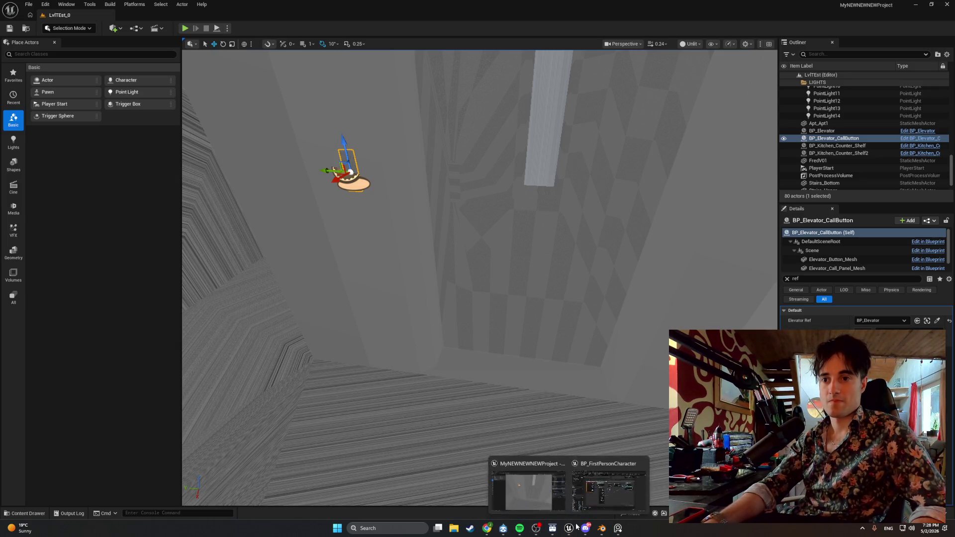
left_click(609, 485)
mouse_move(322, 279)
left_mouse_down()
mouse_move(245, 302)
mouse_move(99, 302)
left_mouse_up()
left_click_drag(488, 248, 522, 271)
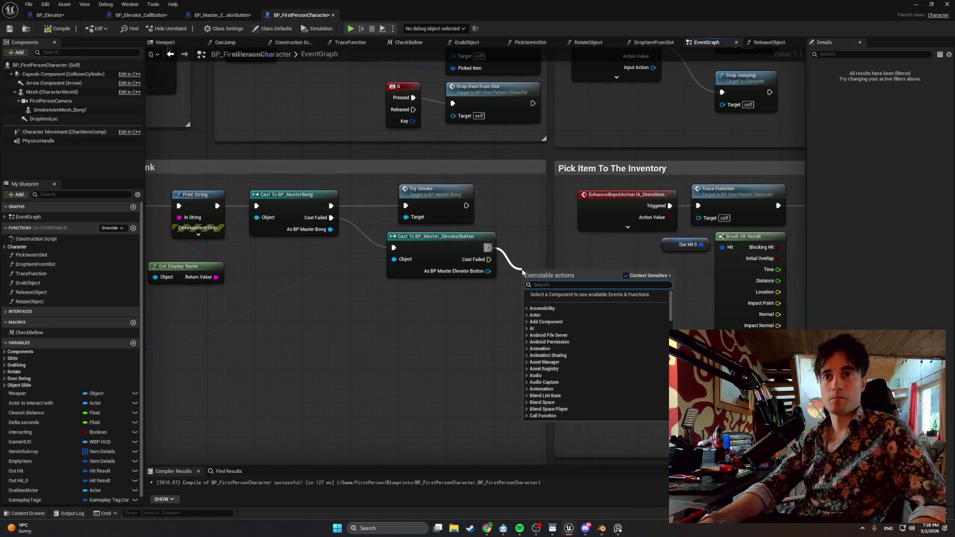
type("print")
key("Return")
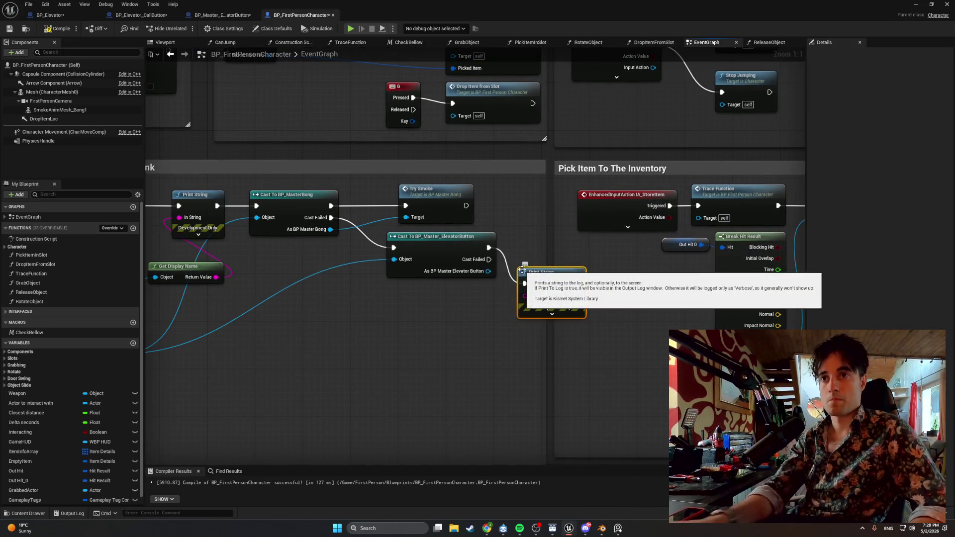
left_click(556, 296)
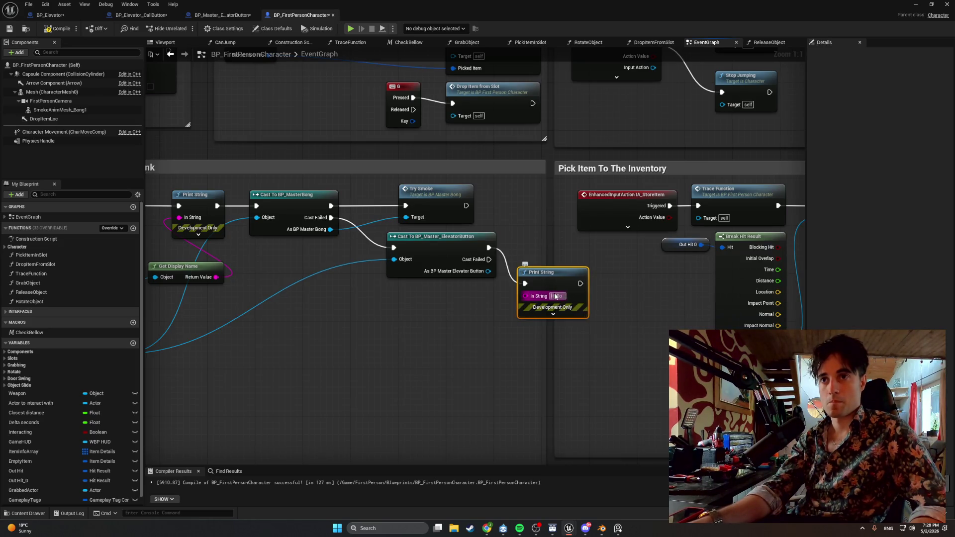
type("Cast Succes")
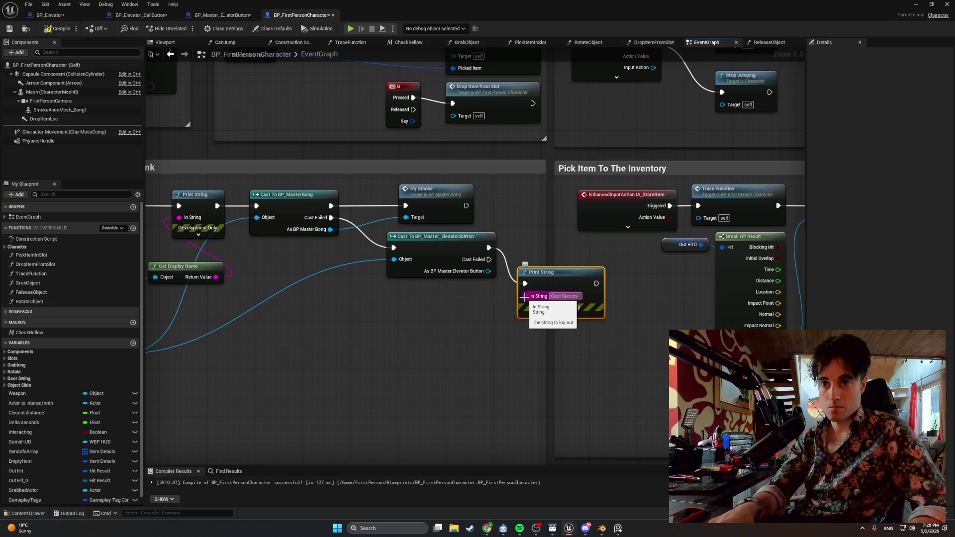
key("shift+Return")
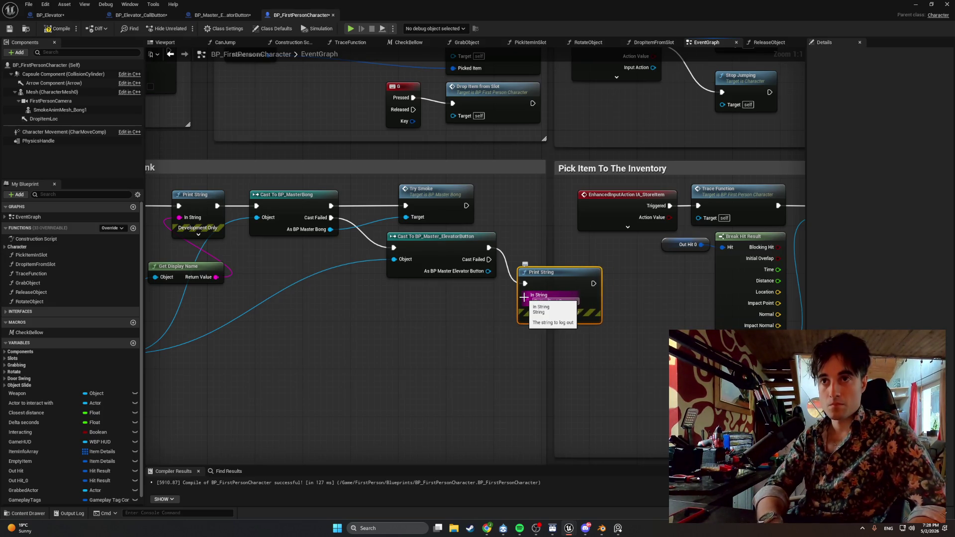
left_click(526, 326)
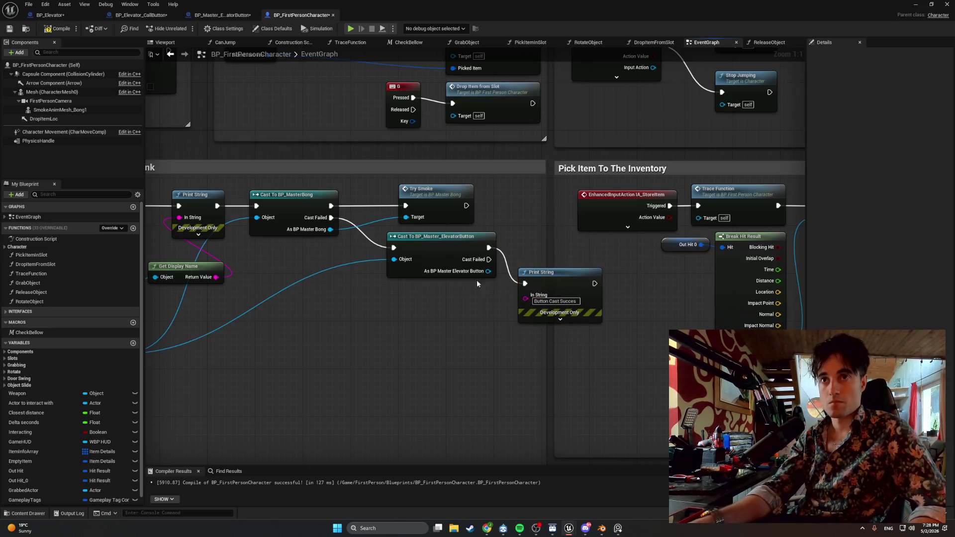
- Tidy the cast and Print String nodes, compile with F7, and start a play session
left_click_drag(426, 244, 397, 243)
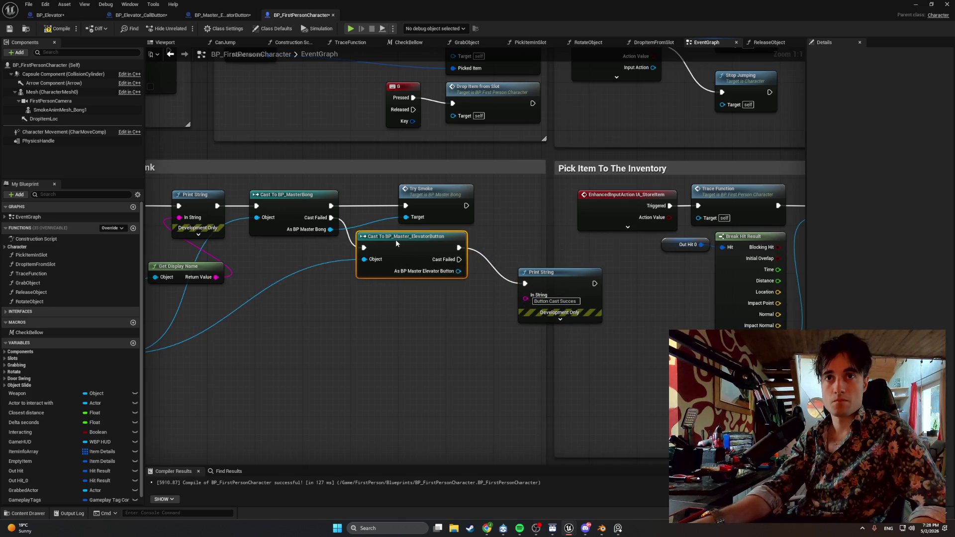
mouse_move(535, 274)
left_mouse_down()
mouse_move(503, 276)
mouse_move(493, 250)
left_mouse_up()
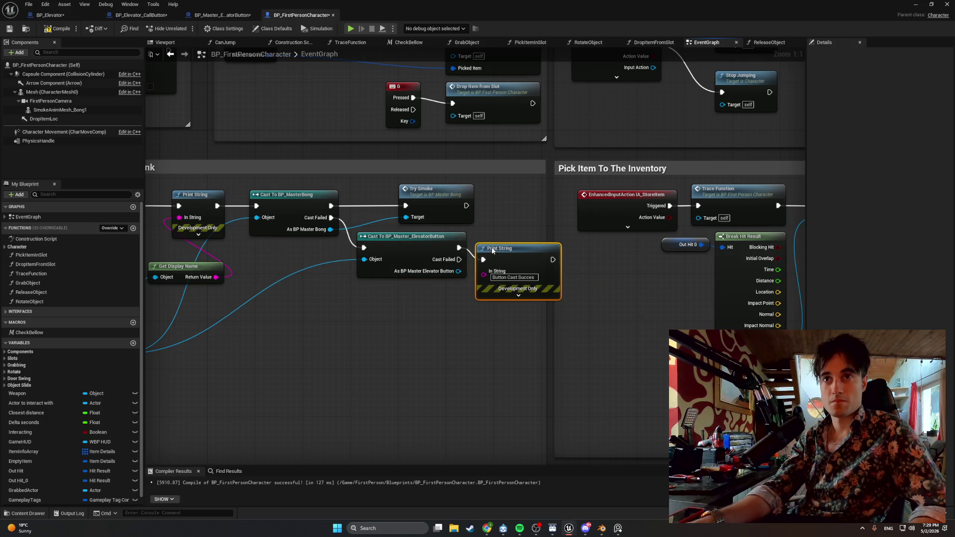
scroll(482, 274, "down", 3)
key("F7")
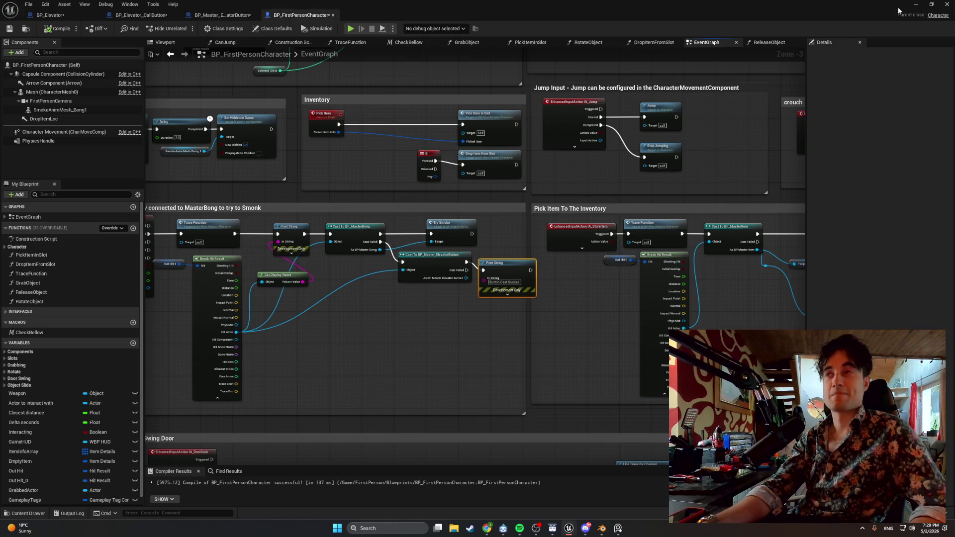
left_click(914, 4)
left_click(184, 28)
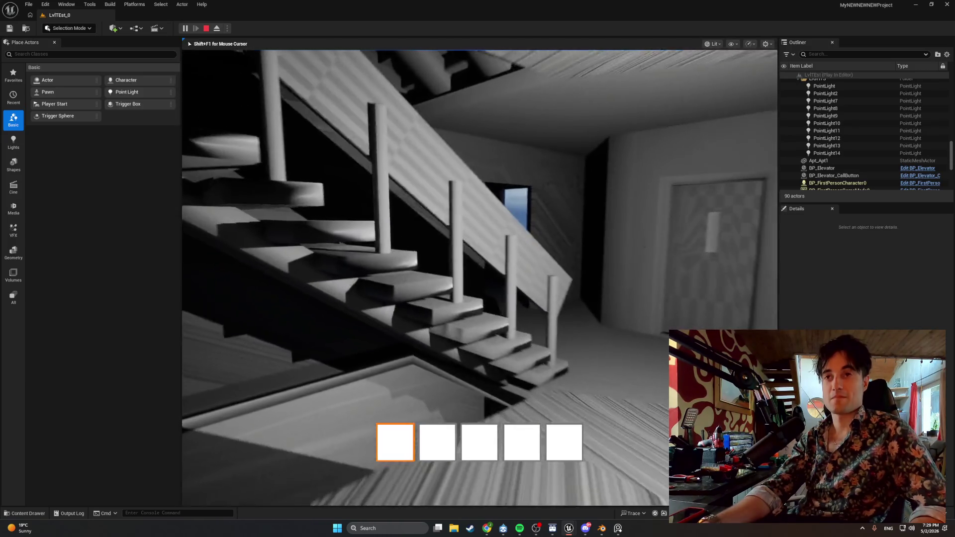
- Walk to the elevator call button, interact with E, and snip the debug text
key("w")
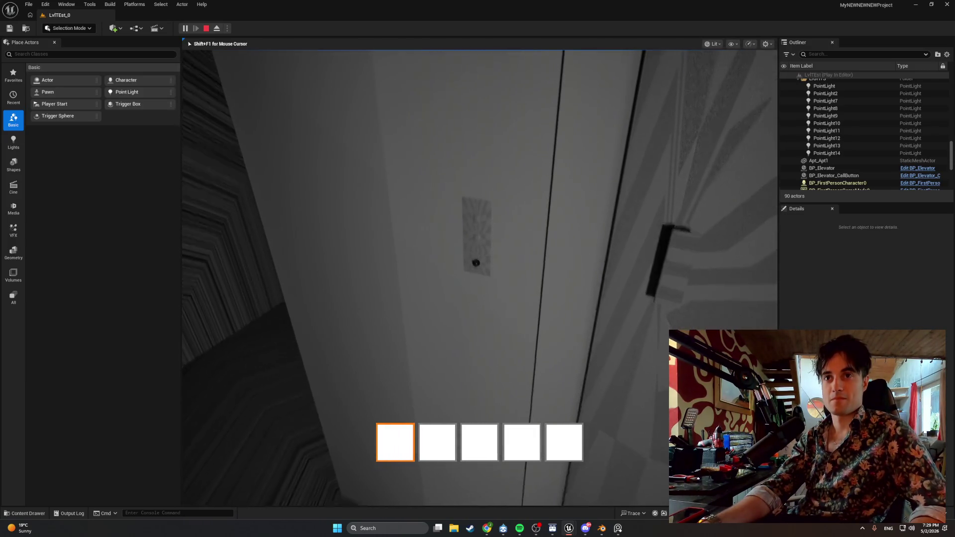
key("e")
key("e")
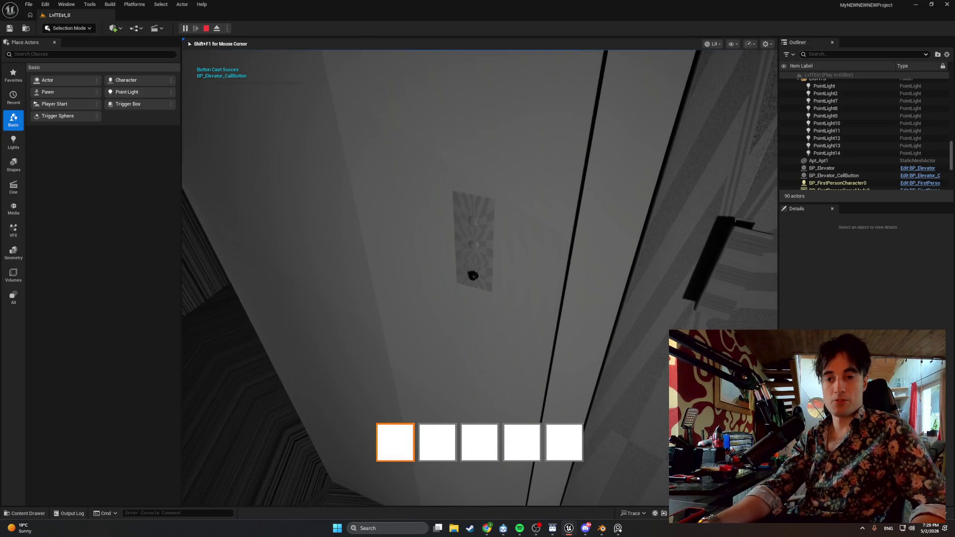
key("super+shift+s")
left_click_drag(250, 82, 188, 62)
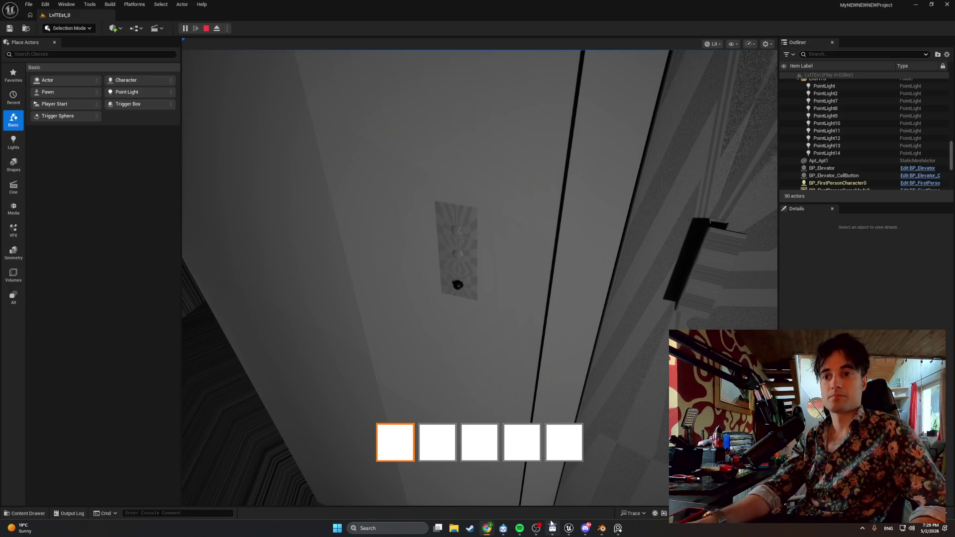
- Bring the BP_FirstPersonCharacter blueprint editor back to the front
mouse_move(536, 529)
mouse_move(570, 531)
left_click(582, 496)
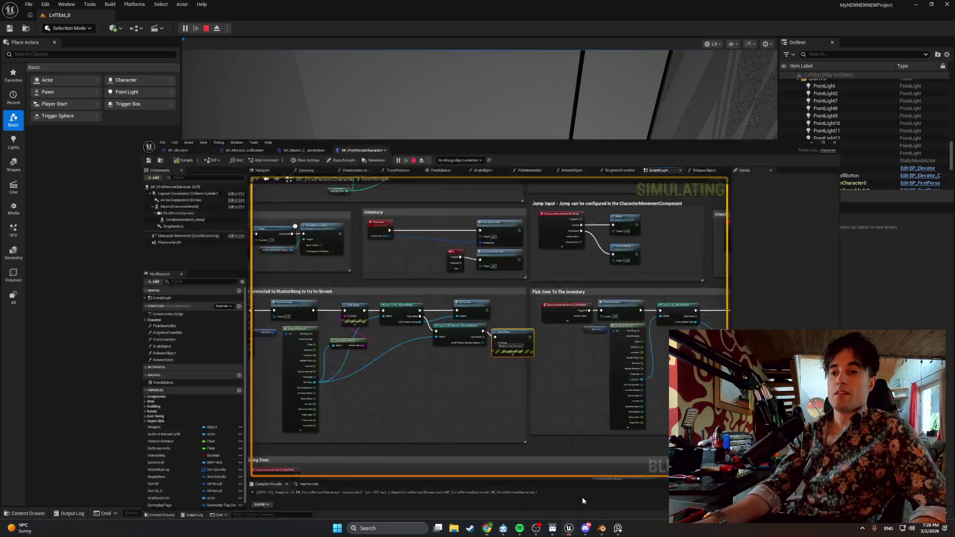
- Delete both debug Print String nodes and the Get Display Name node
key("Delete")
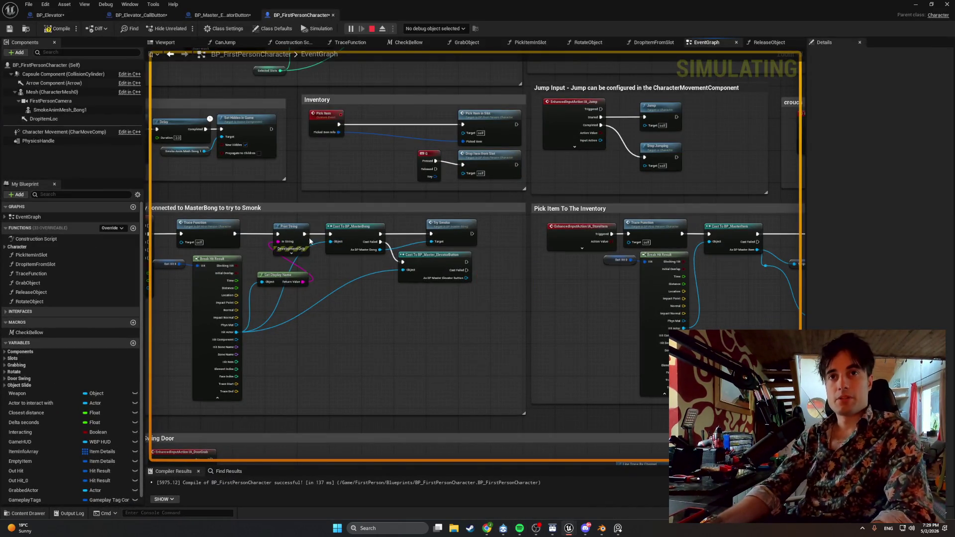
left_click(291, 227)
key("Delete")
left_click(278, 277)
key("Delete")
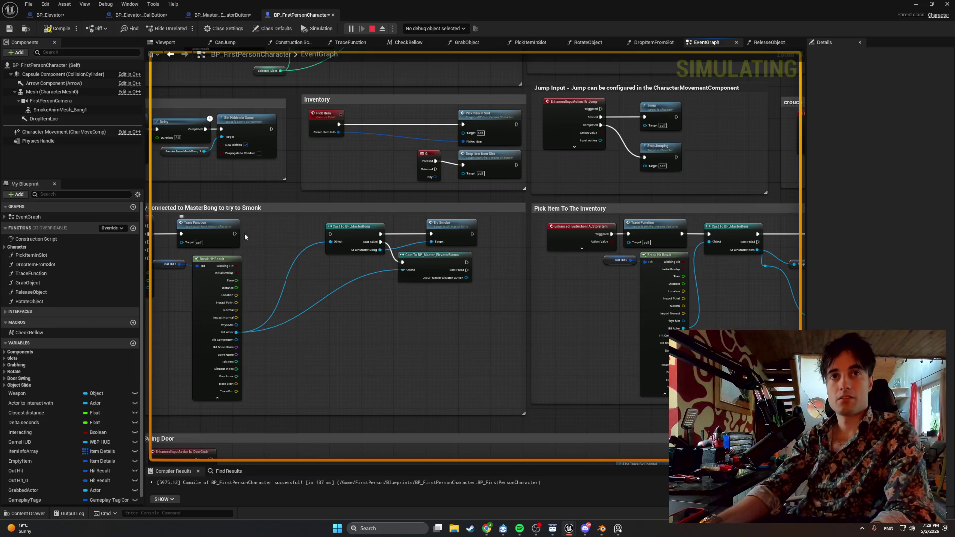
- Wire Trace Function straight to Cast To BP_MasterBong, then open BP_Master_ElevatorButton's PressButton graph
mouse_move(235, 234)
left_mouse_down()
mouse_move(348, 244)
mouse_move(329, 234)
left_mouse_up()
mouse_move(474, 308)
left_mouse_down()
mouse_move(343, 231)
mouse_move(299, 235)
left_mouse_up()
mouse_move(273, 274)
left_mouse_down()
mouse_move(284, 274)
mouse_move(166, 159)
left_mouse_up()
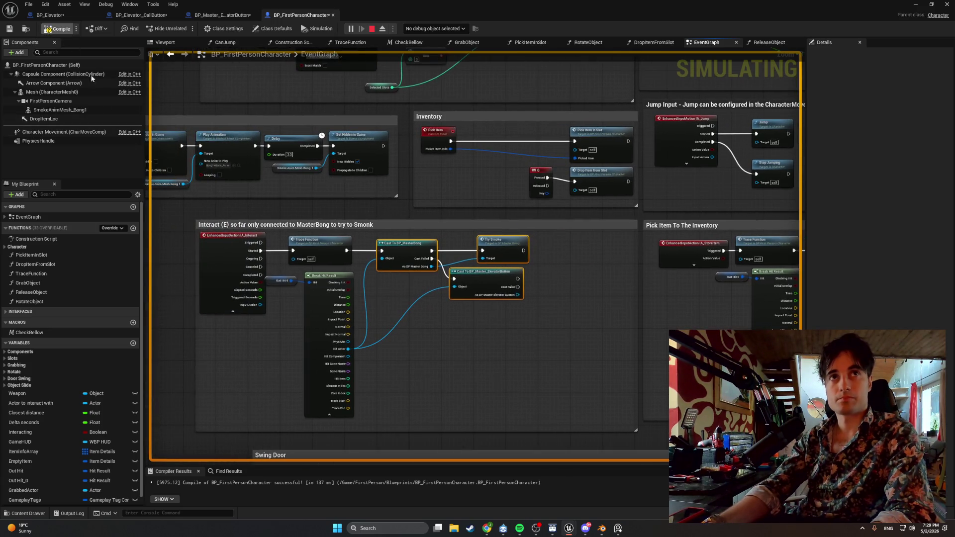
left_click(219, 15)
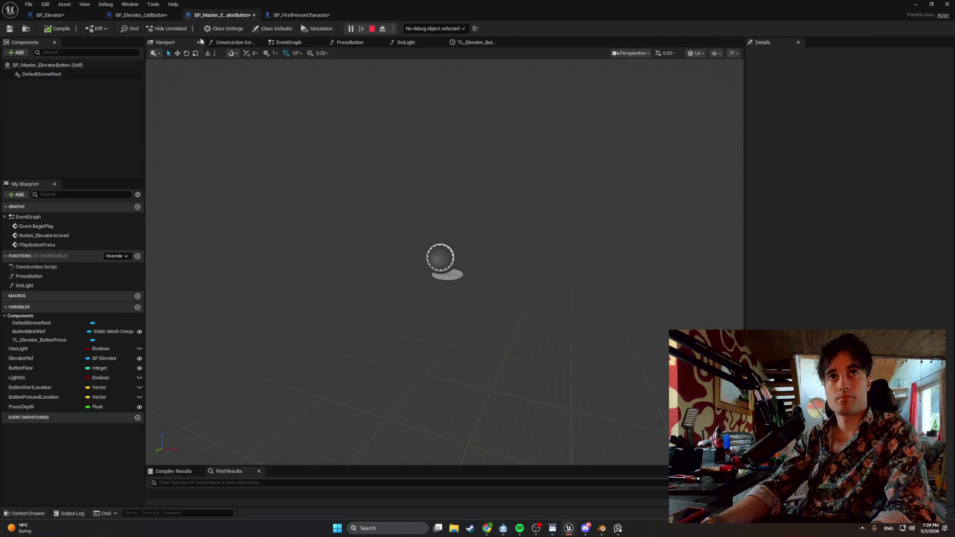
left_click(358, 43)
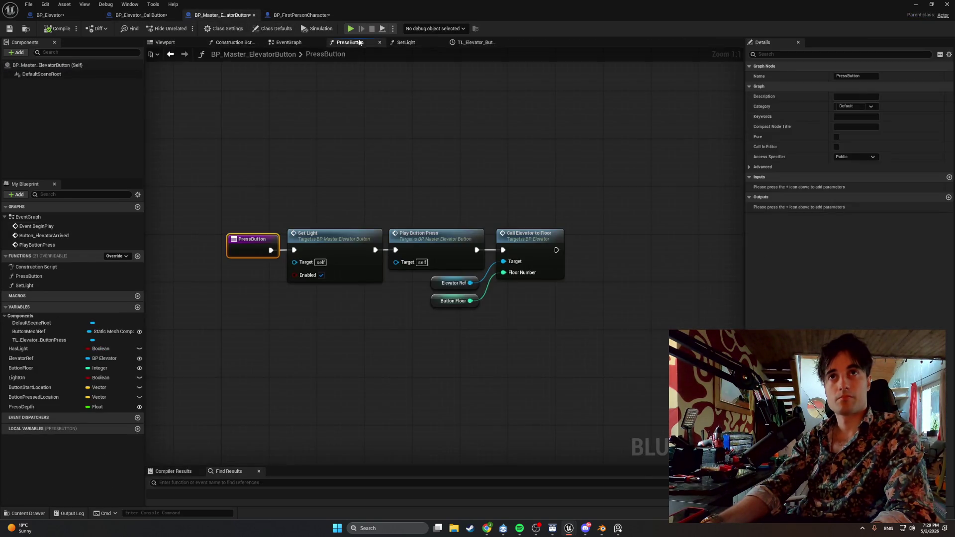
- Insert a Print String node between PressButton and Set Light
left_click_drag(317, 173, 334, 176)
left_click(472, 361)
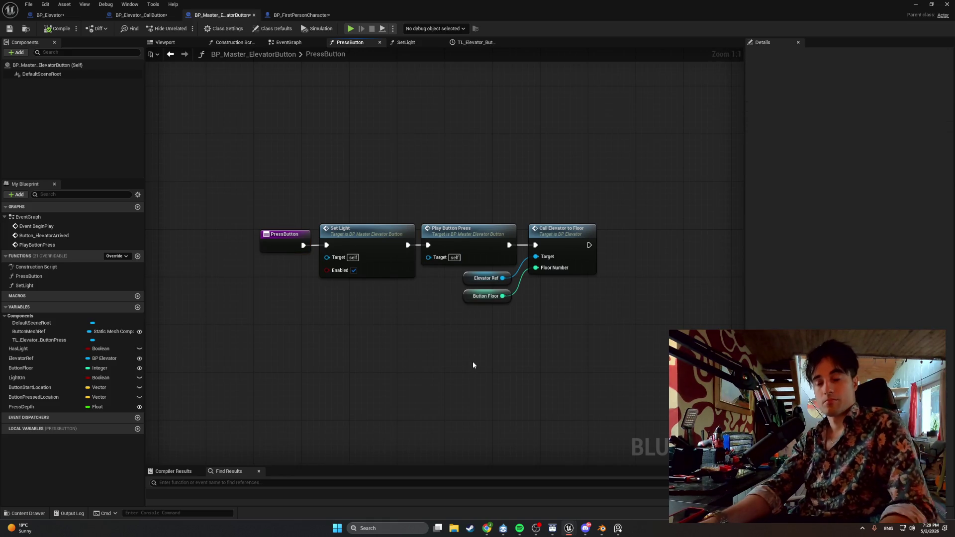
right_click(473, 361)
type("print string")
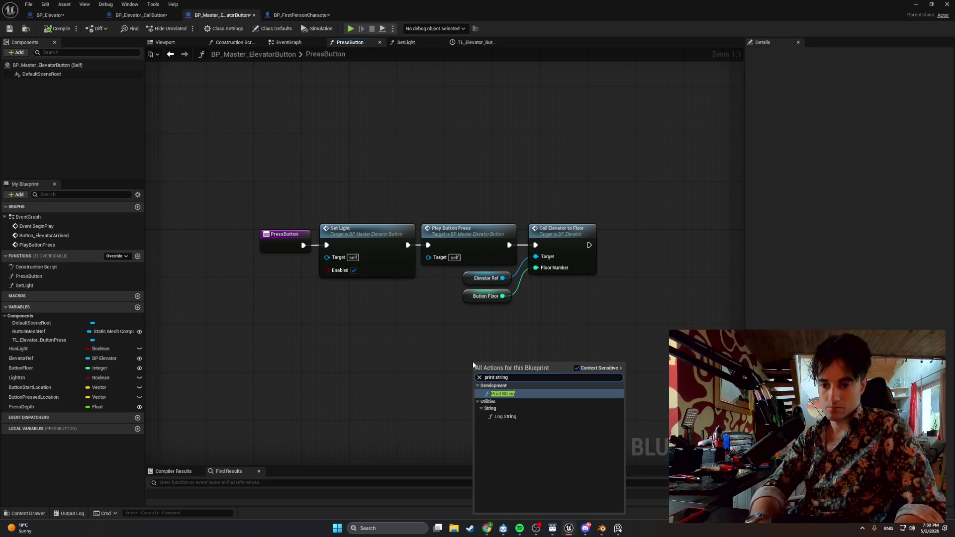
key("Return")
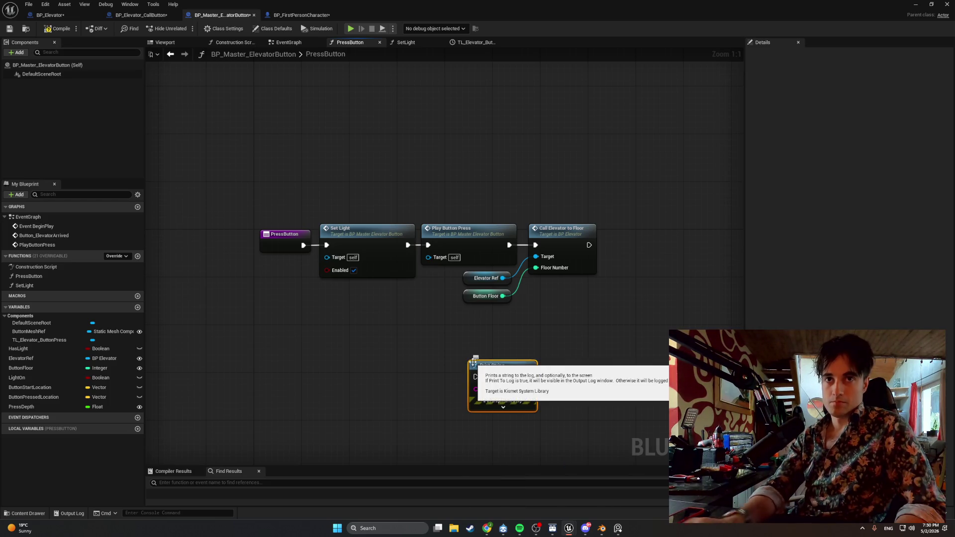
mouse_move(556, 343)
left_mouse_down()
mouse_move(348, 212)
mouse_move(470, 229)
left_mouse_up()
left_click_drag(507, 374, 457, 361)
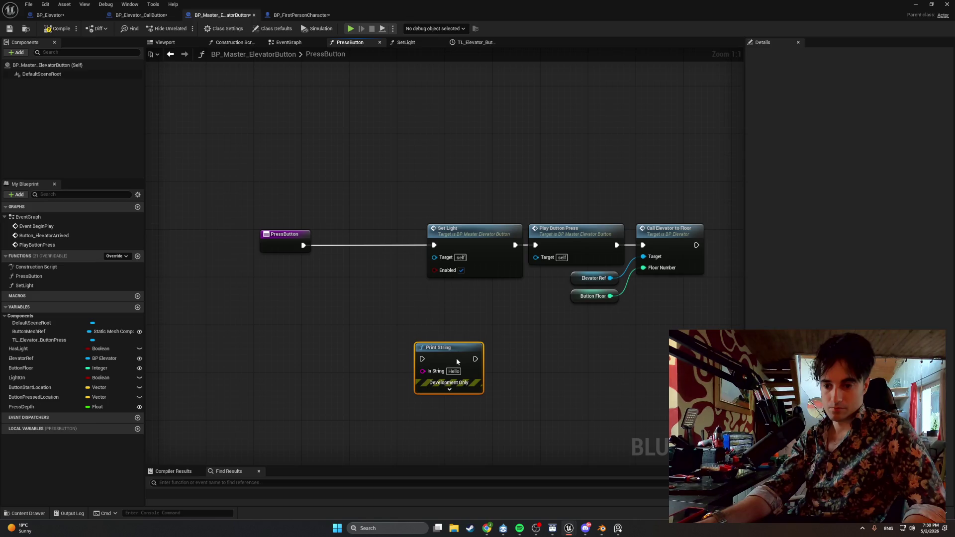
mouse_move(458, 361)
left_mouse_down()
mouse_move(397, 264)
mouse_move(386, 277)
left_mouse_up()
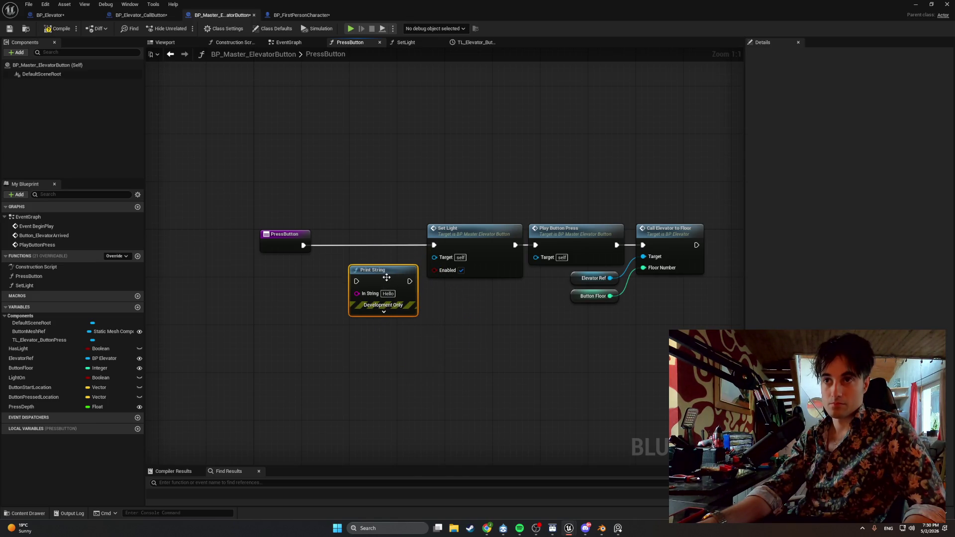
left_click(355, 245, "alt")
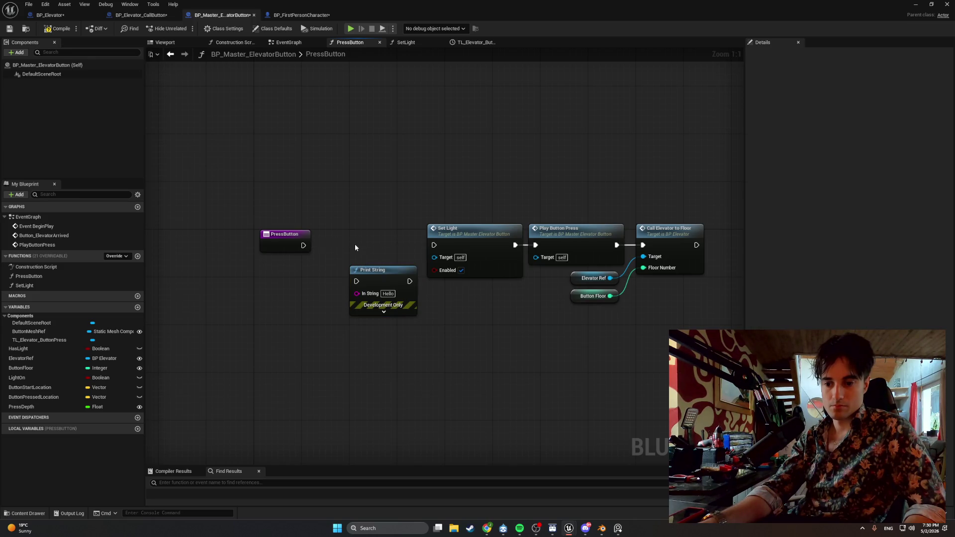
mouse_move(357, 278)
left_mouse_down()
mouse_move(344, 241)
mouse_move(434, 246)
left_mouse_up()
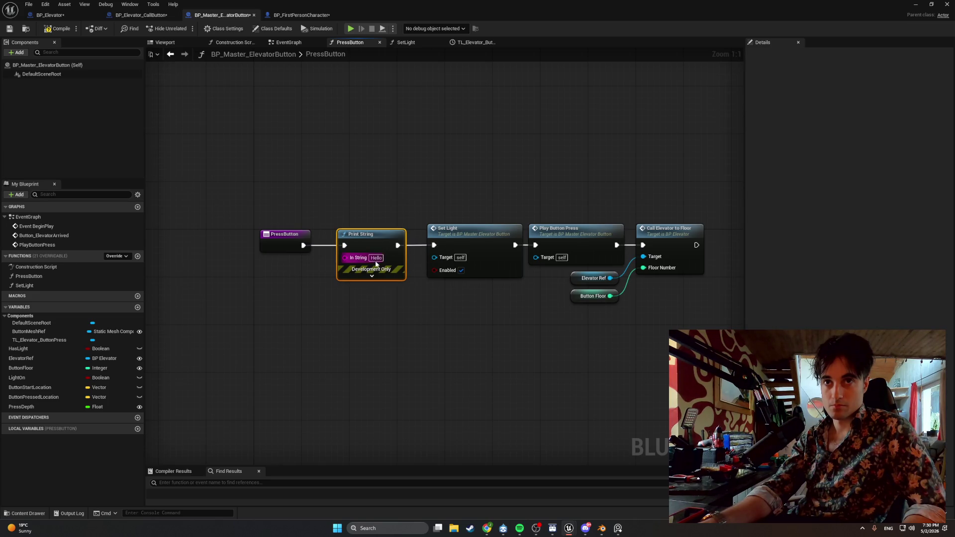
- Set its message to 'Press Button Fun Succes', space out the following nodes, and compile
key("BackSpace")
type("Press Button F")
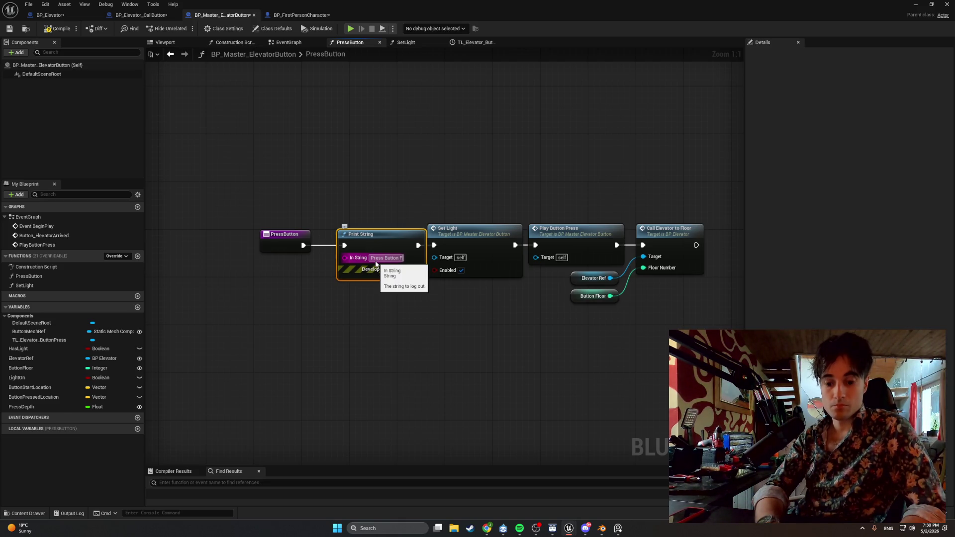
type("un Succes")
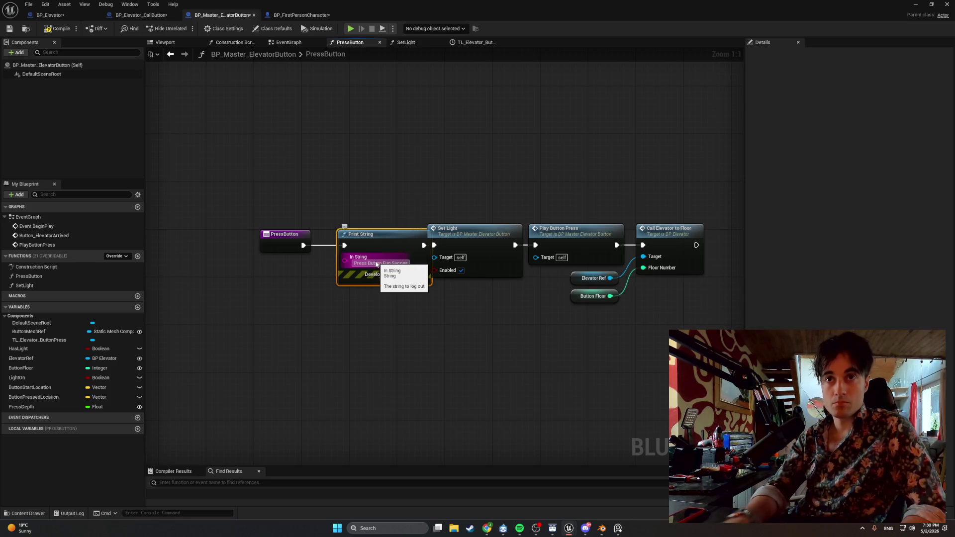
mouse_move(716, 348)
left_mouse_down()
mouse_move(493, 205)
mouse_move(503, 227)
mouse_move(522, 227)
left_mouse_up()
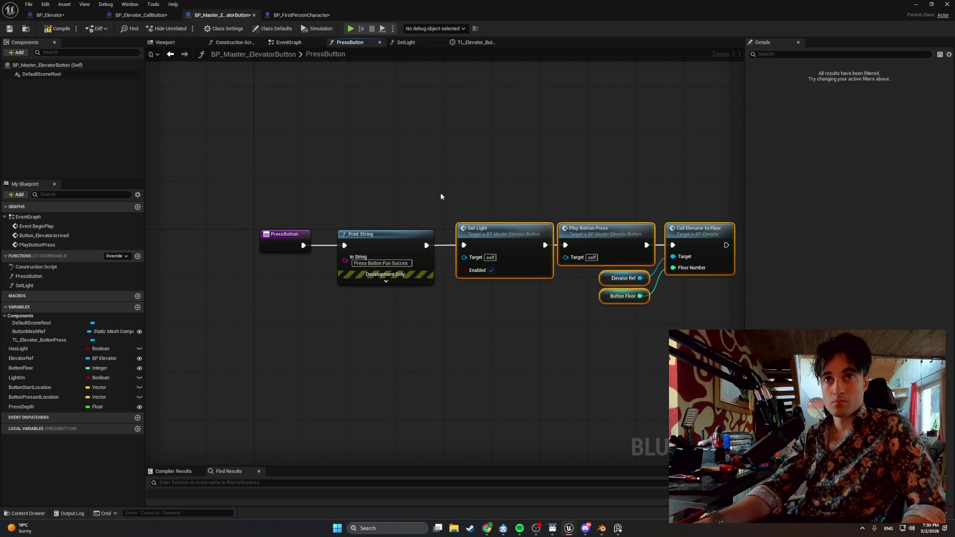
left_click(440, 193)
left_click(57, 31)
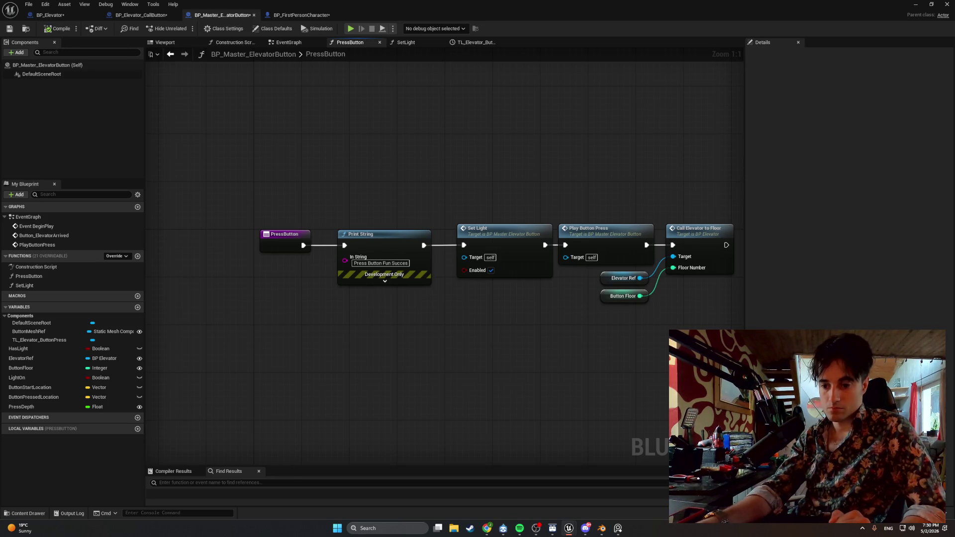
left_click(408, 43)
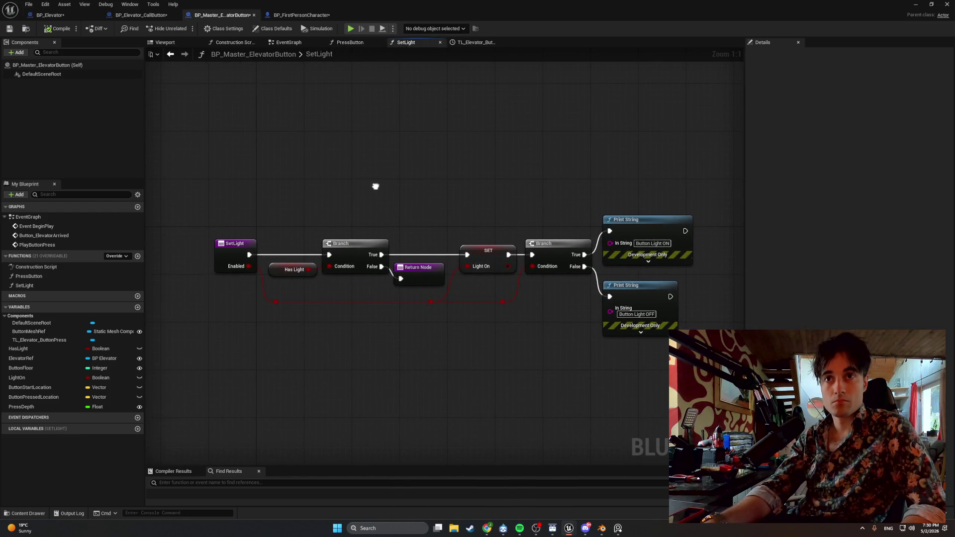
- Add a Print String in the SetLight graph with the message 'After Set light'
left_click_drag(375, 186, 379, 185)
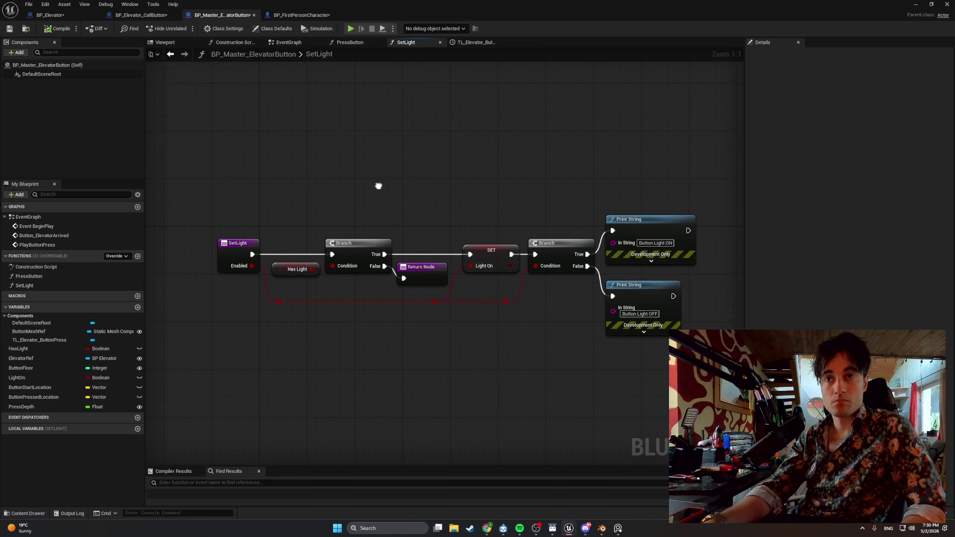
left_click_drag(379, 186, 378, 185)
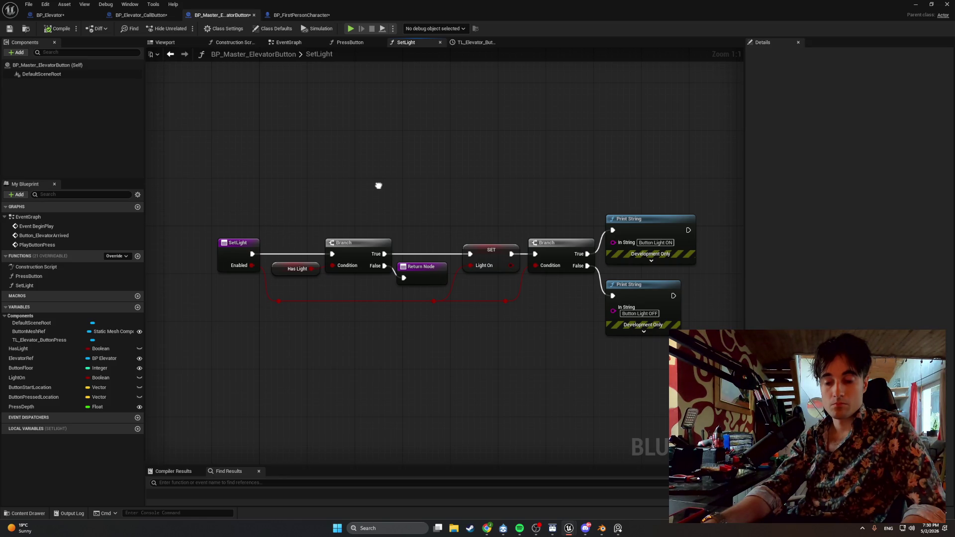
left_click_drag(378, 186, 402, 186)
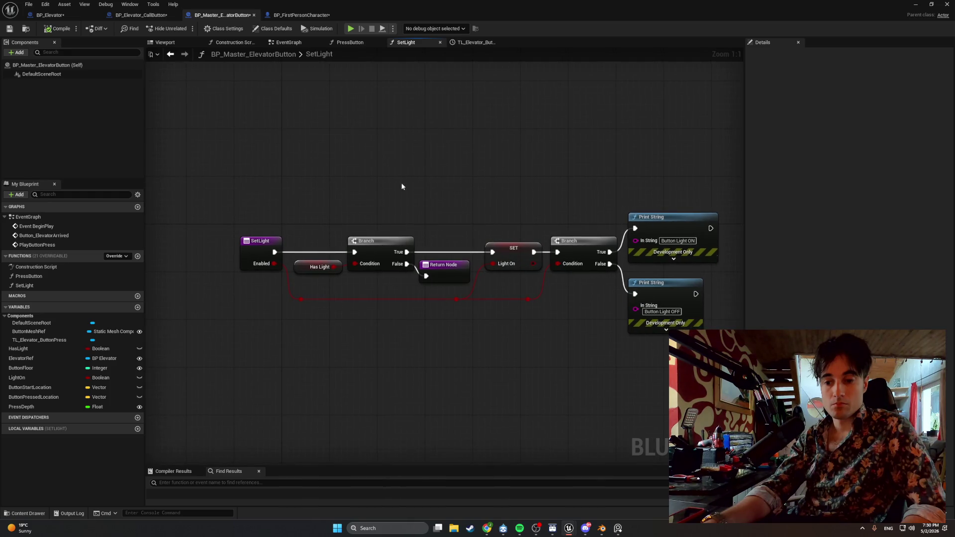
left_click_drag(475, 241, 321, 240)
mouse_move(598, 367)
left_mouse_down()
mouse_move(405, 209)
mouse_move(449, 241)
mouse_move(512, 241)
left_mouse_up()
left_click(418, 233)
right_click(420, 214)
type("print")
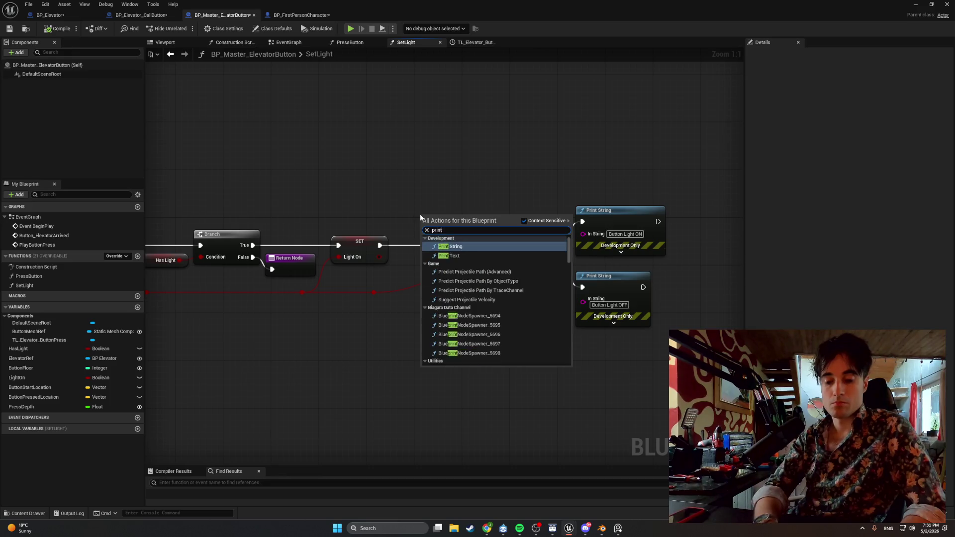
key("Return")
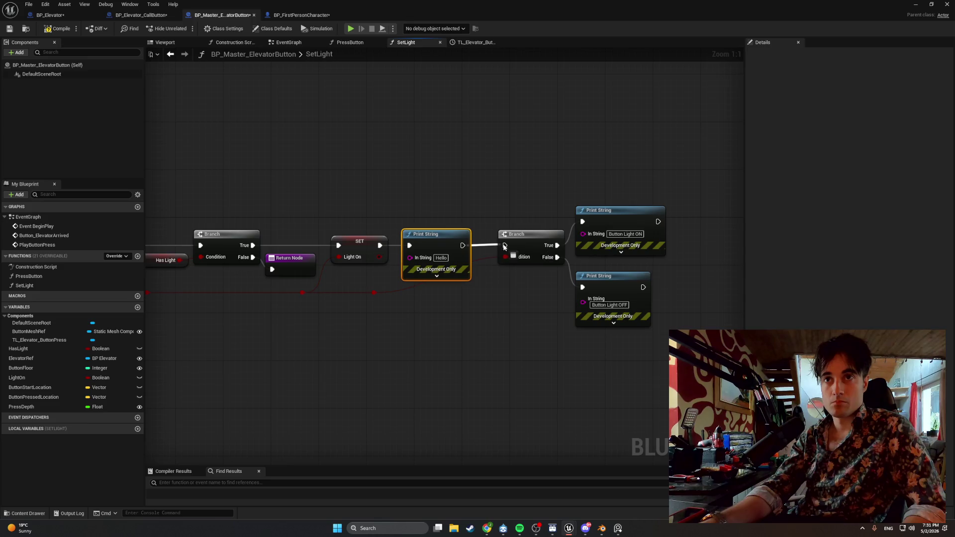
left_click(446, 257)
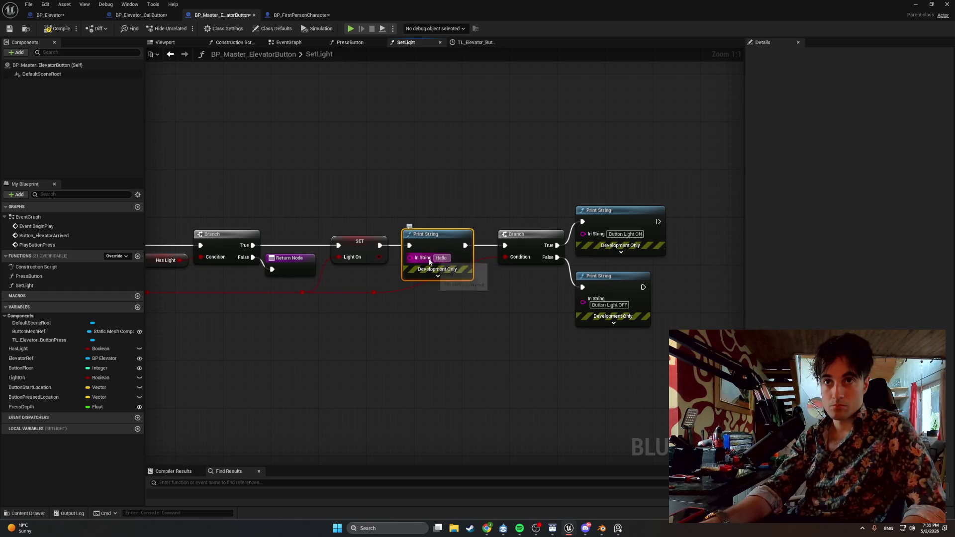
type("After Set light")
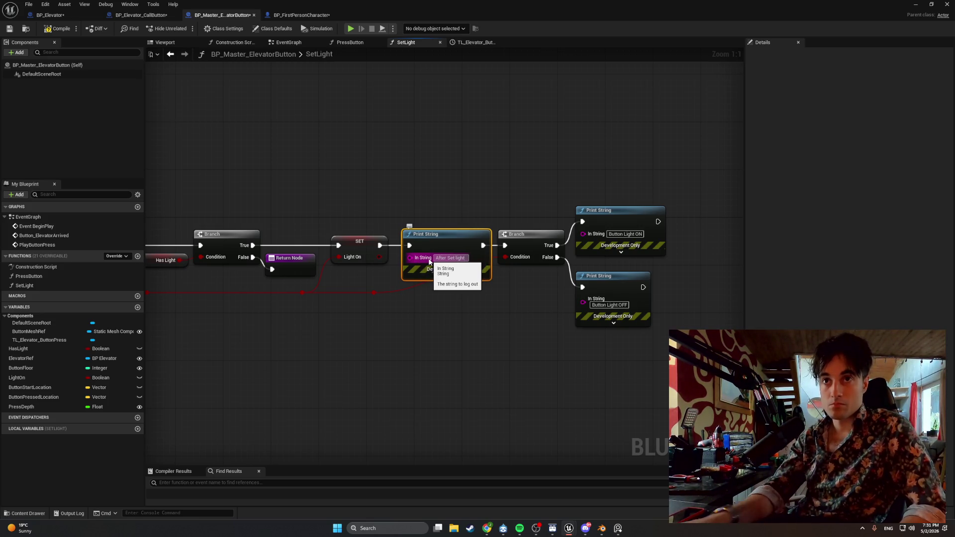
left_click(463, 309)
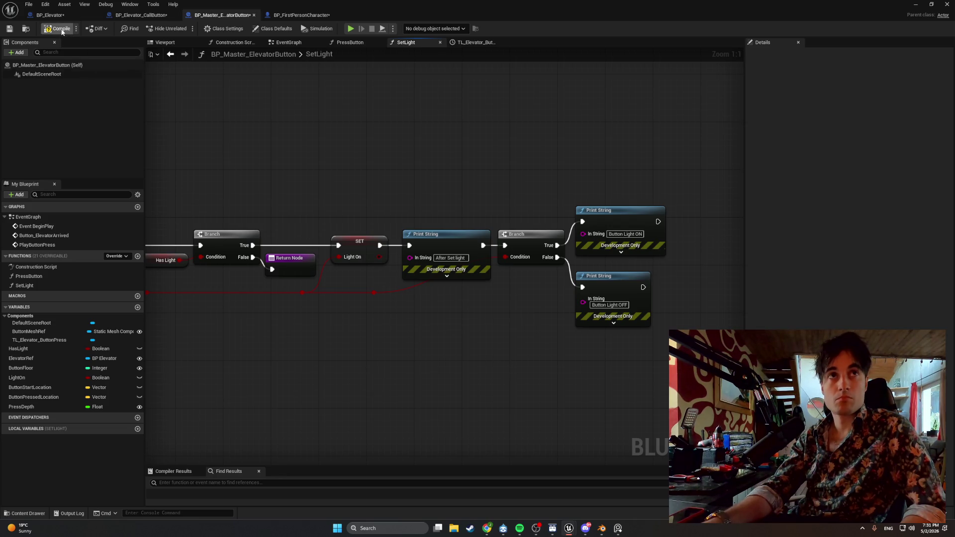
- Rewire so the SetLight entry feeds the Print String, which feeds the first Branch
left_click_drag(192, 242, 288, 233)
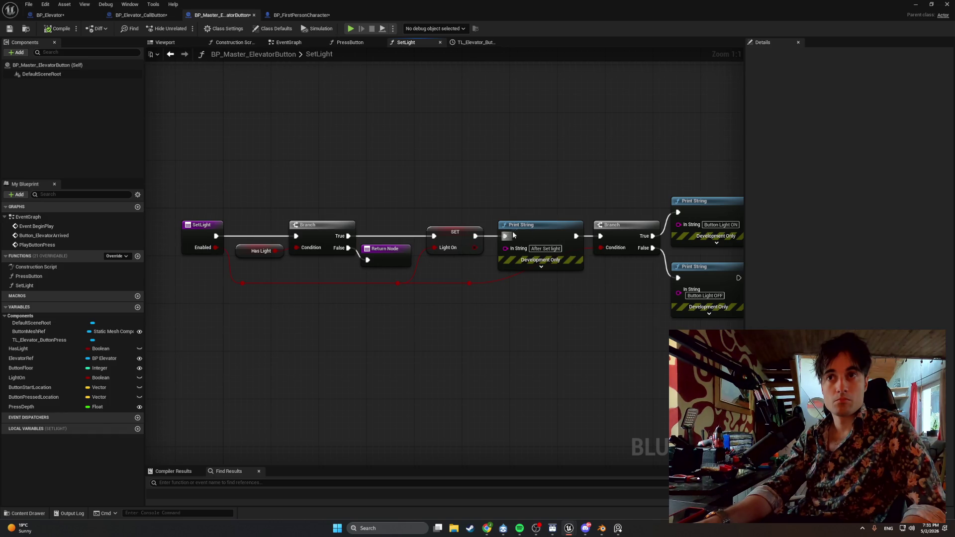
mouse_move(476, 236)
left_mouse_down()
mouse_move(601, 237)
mouse_move(312, 143)
mouse_move(311, 160)
left_mouse_up()
left_click_drag(216, 236, 248, 164)
left_click_drag(320, 165, 297, 236)
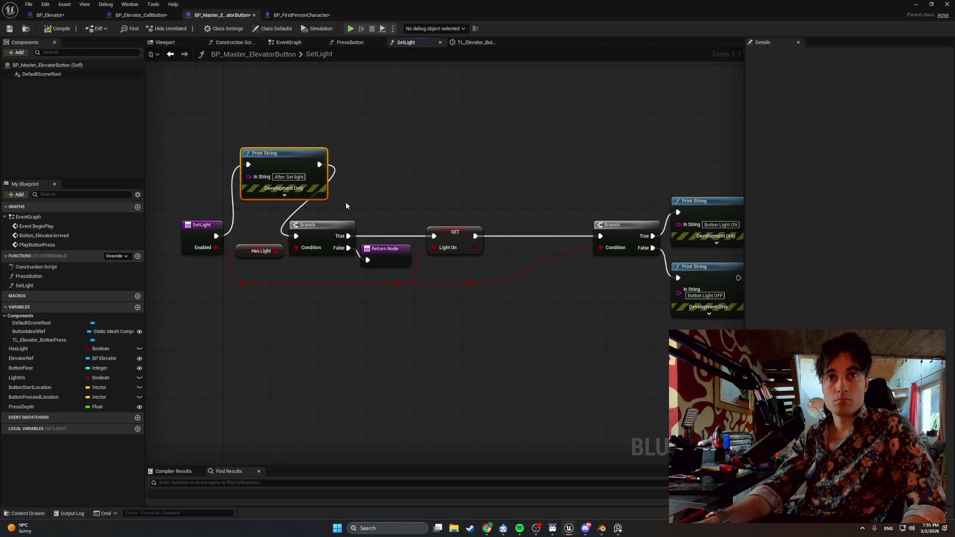
mouse_move(339, 208)
left_mouse_down()
mouse_move(279, 209)
mouse_move(369, 207)
mouse_move(361, 217)
left_mouse_up()
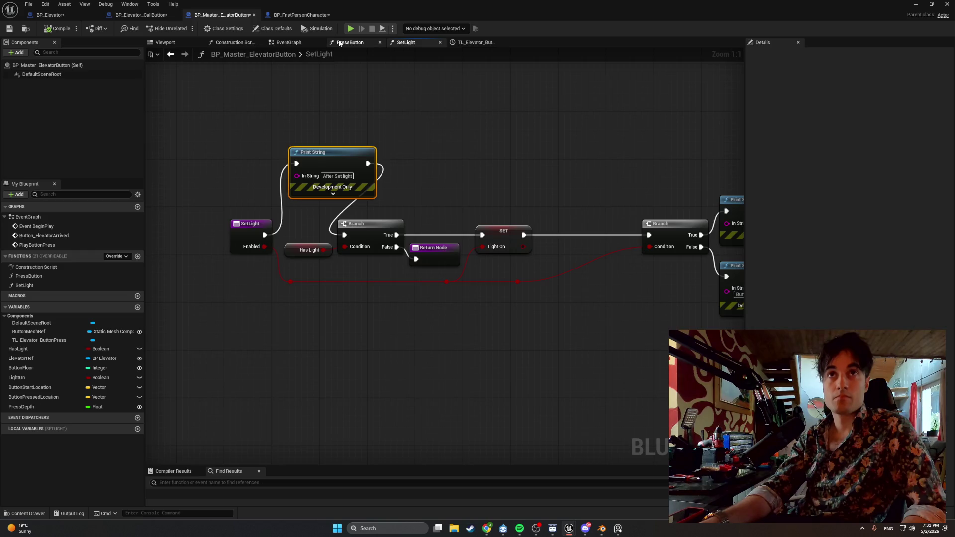
- Inspect the EventGraph and nudge the Is Valid and Button Mesh Ref nodes left
left_click(350, 43)
mouse_move(396, 149)
left_mouse_down()
mouse_move(233, 139)
mouse_move(274, 119)
left_mouse_up()
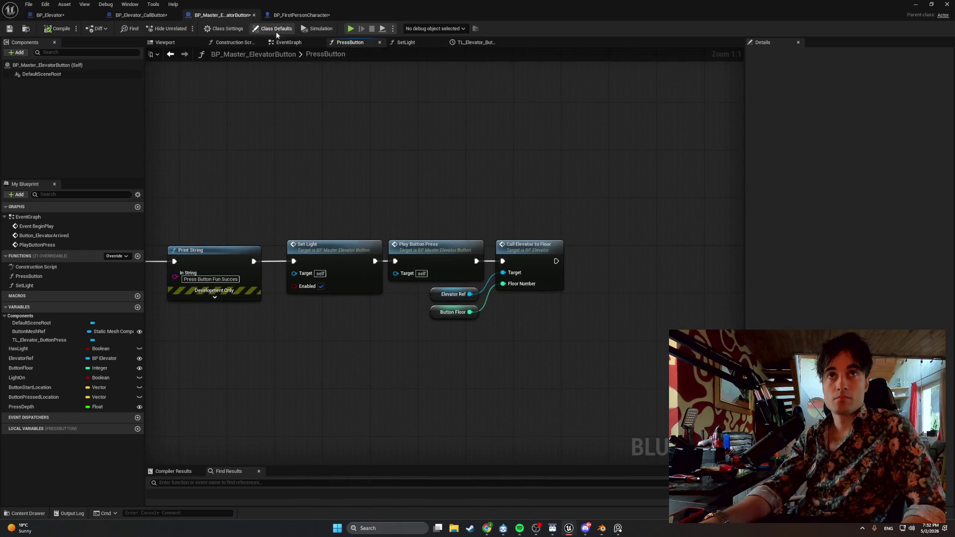
left_click(288, 42)
mouse_move(319, 173)
left_mouse_down()
mouse_move(424, 160)
mouse_move(168, 157)
mouse_move(507, 150)
left_mouse_up()
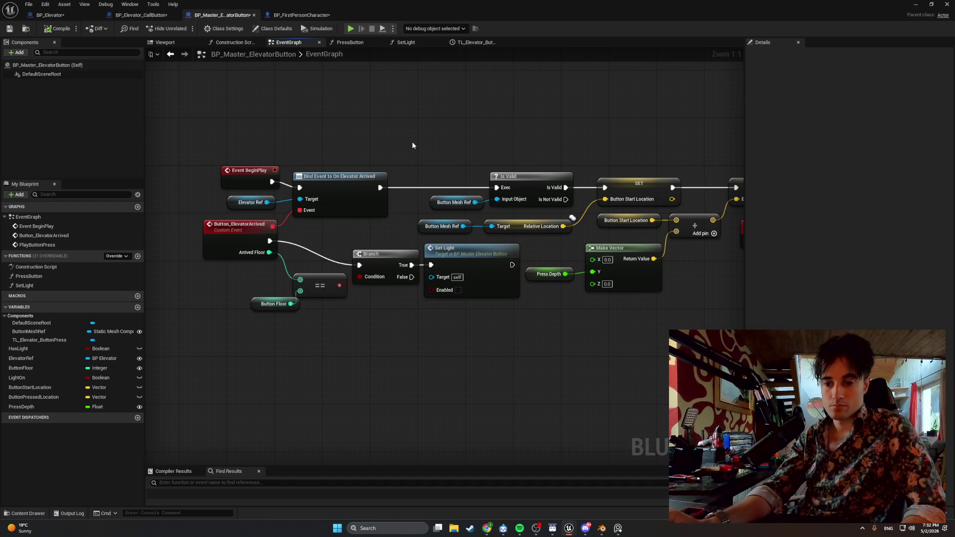
left_click_drag(420, 141, 281, 150)
left_click_drag(366, 154, 298, 219)
left_click_drag(387, 185, 350, 187)
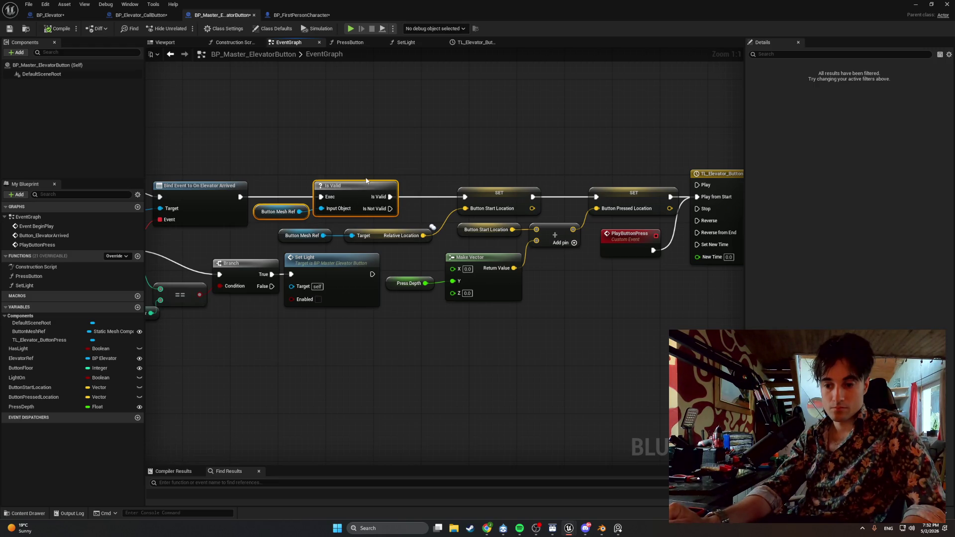
mouse_move(366, 180)
left_mouse_down()
mouse_move(202, 170)
mouse_move(492, 163)
left_mouse_up()
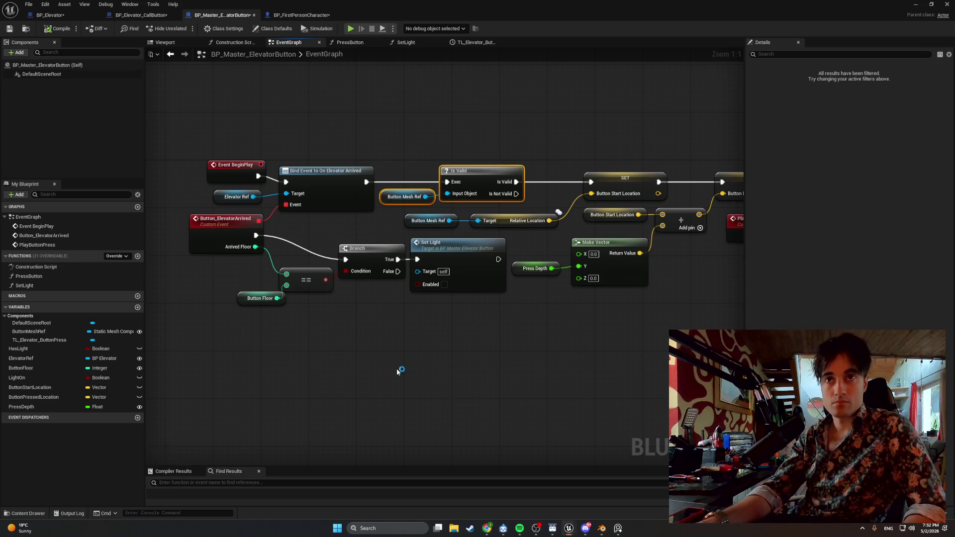
- Snip a screenshot of the EventGraph and return to the PressButton graph
key("super+shift+s")
left_click_drag(176, 358, 706, 114)
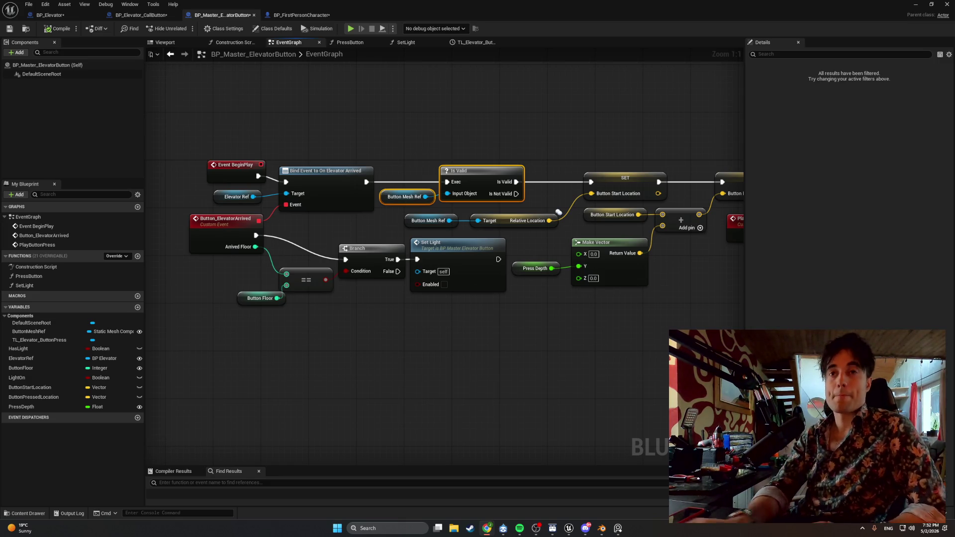
mouse_move(437, 386)
left_mouse_down()
mouse_move(348, 397)
mouse_move(396, 405)
left_mouse_up()
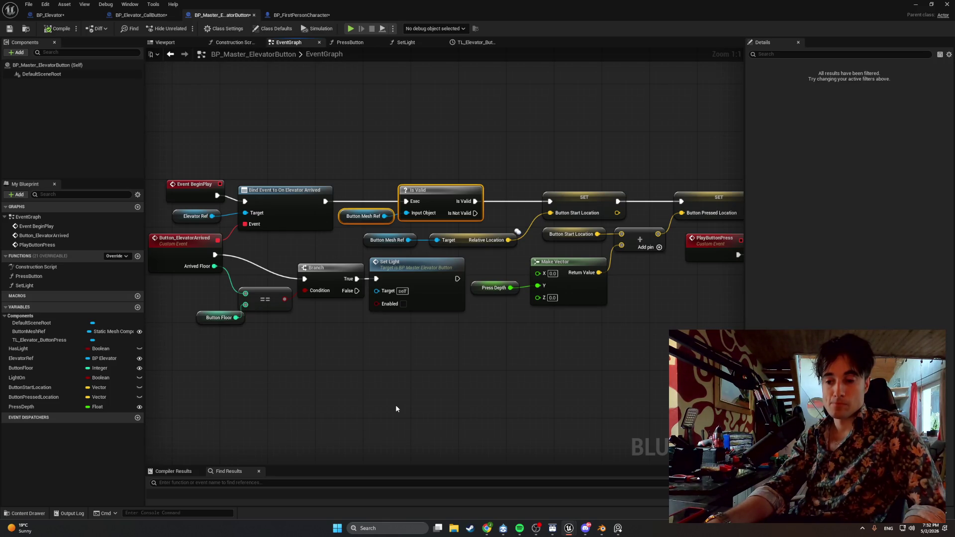
left_click(348, 42)
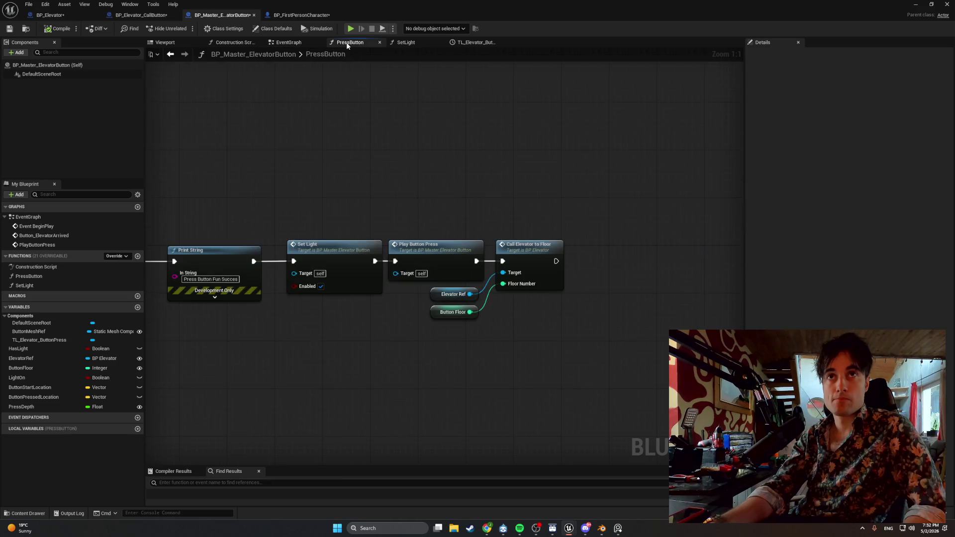
- Fit the PressButton nodes into view and snip a screenshot of them
left_click_drag(550, 173, 307, 180)
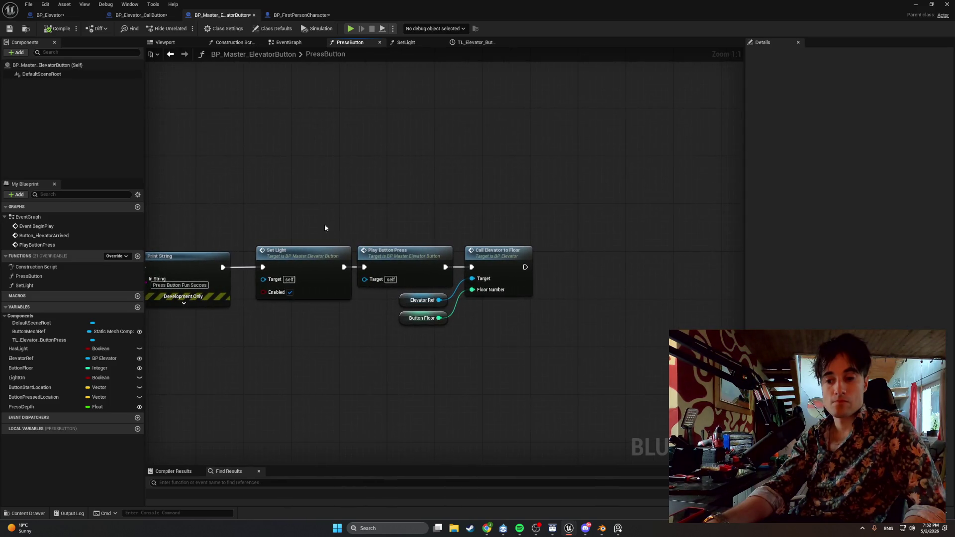
key("Home")
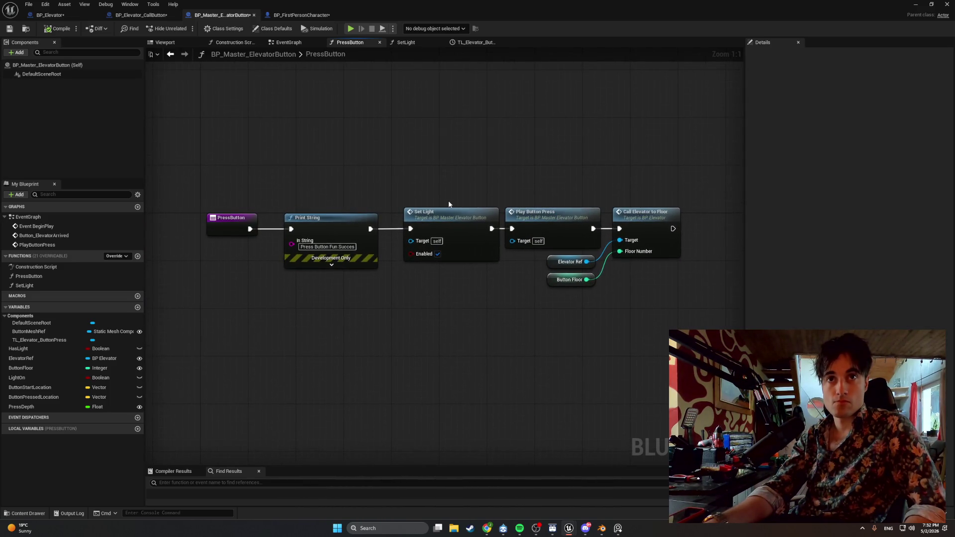
key("super+shift+s")
left_click_drag(512, 220, 728, 382)
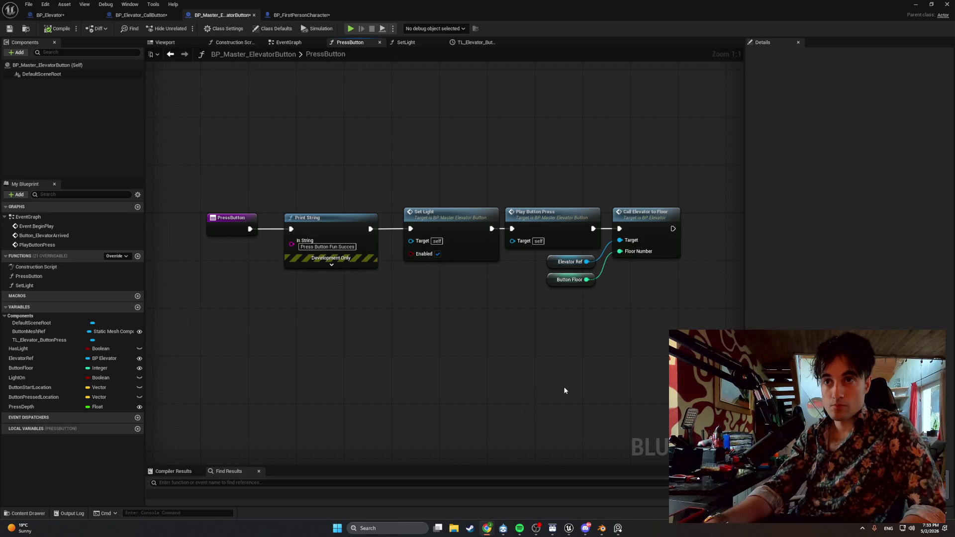
mouse_move(564, 390)
left_mouse_down()
mouse_move(472, 392)
mouse_move(527, 386)
mouse_move(482, 388)
left_mouse_up()
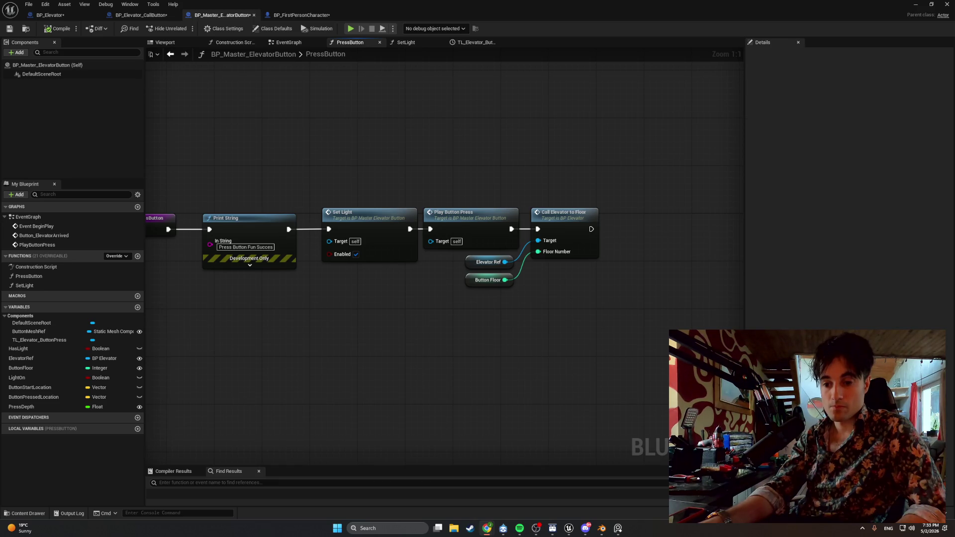
- Select Call Elevator to Floor with its inputs, break its exec link, and move them aside
mouse_move(577, 173)
left_mouse_down()
mouse_move(529, 300)
mouse_move(517, 298)
mouse_move(533, 300)
left_mouse_up()
mouse_move(611, 332)
left_mouse_down()
mouse_move(547, 270)
mouse_move(495, 257)
mouse_move(678, 248)
left_mouse_up()
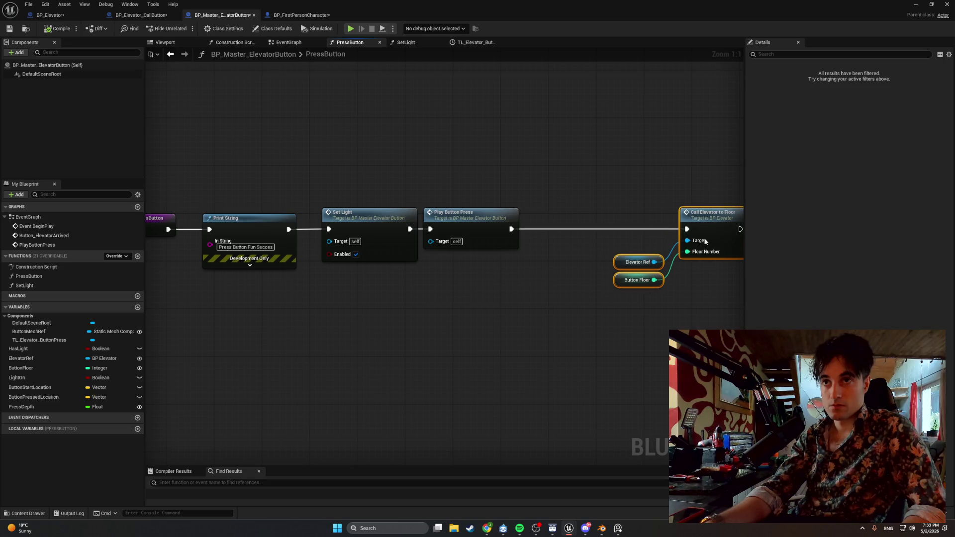
left_click(562, 227, "alt")
left_click_drag(562, 228, 430, 227)
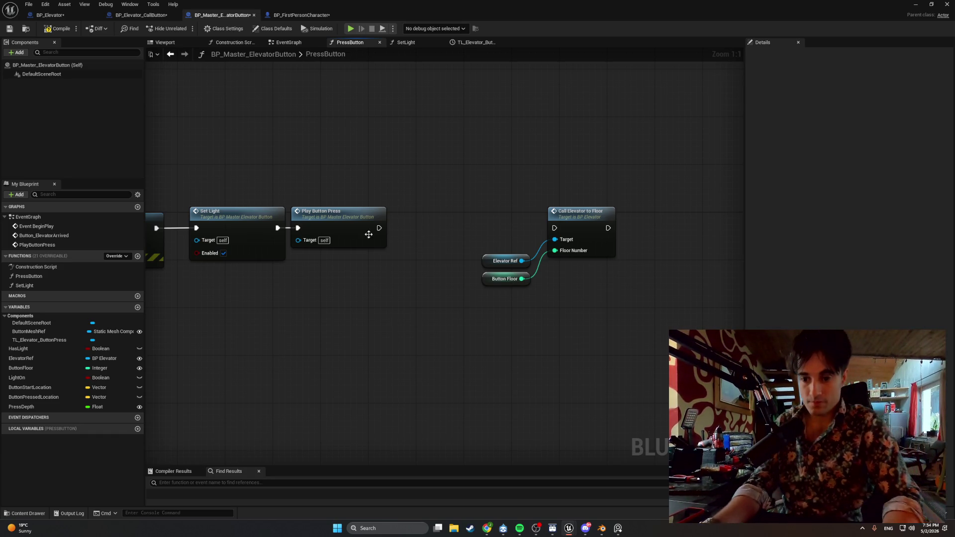
- Add an Is Valid macro after Play Button Press, replacing a wrongly chosen Is Valid node
left_click_drag(379, 228, 414, 222)
type("is valid")
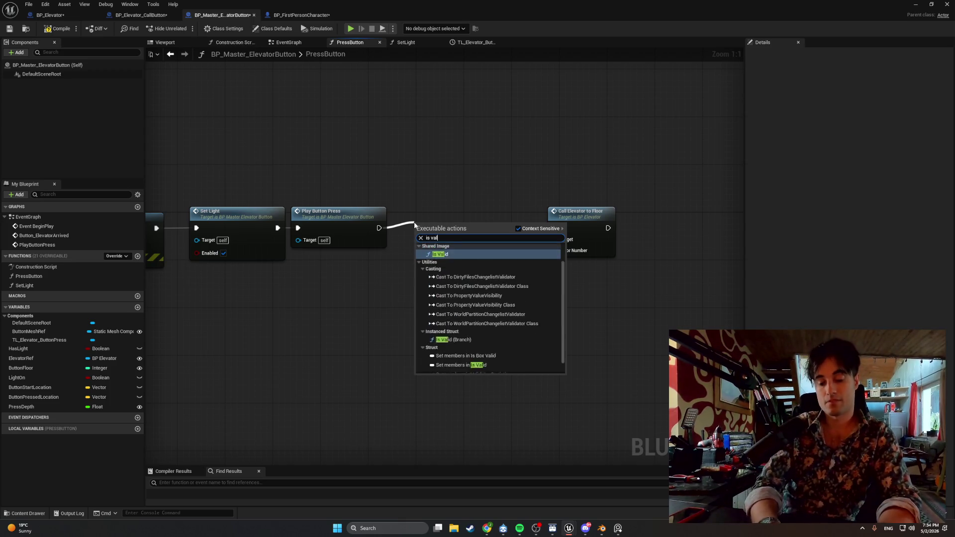
key("Return")
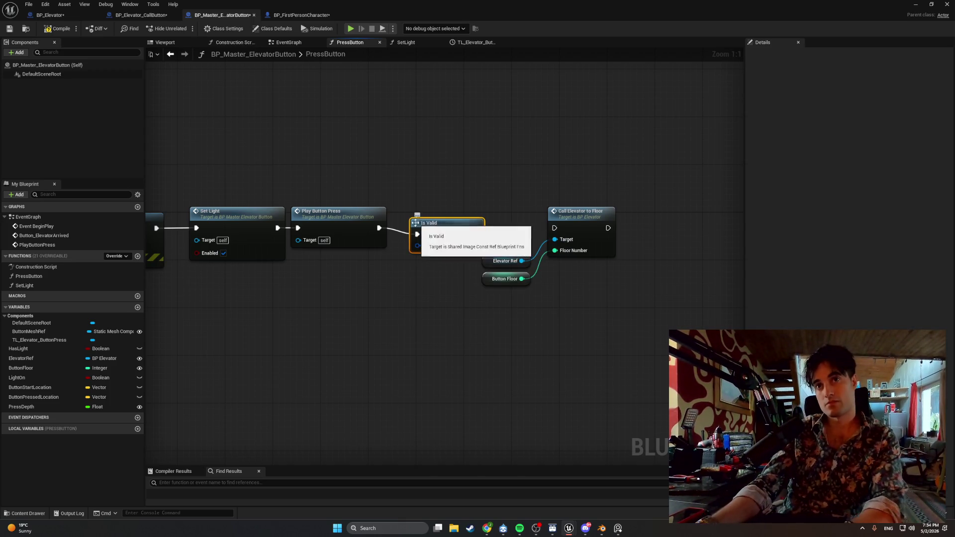
key("Delete")
left_click_drag(379, 228, 426, 228)
type("is valid")
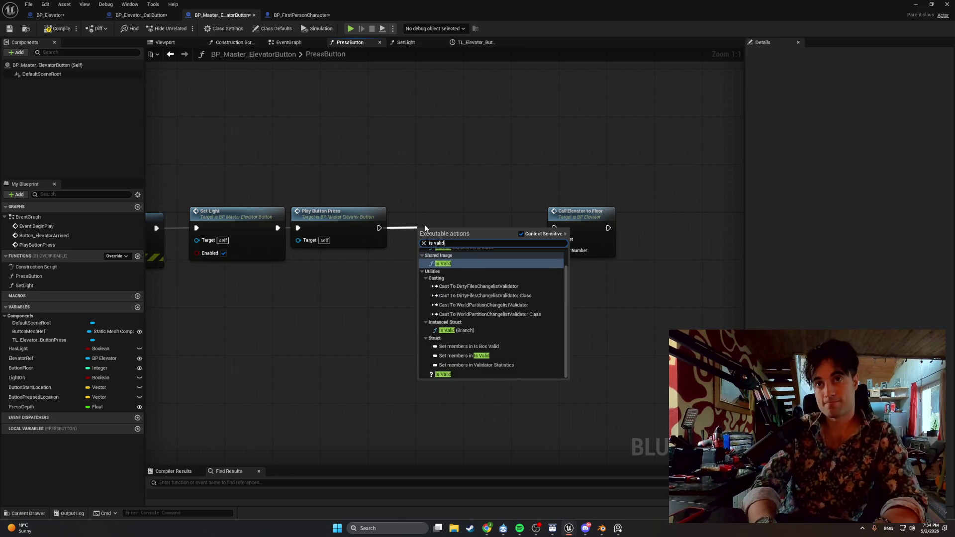
left_click(443, 374)
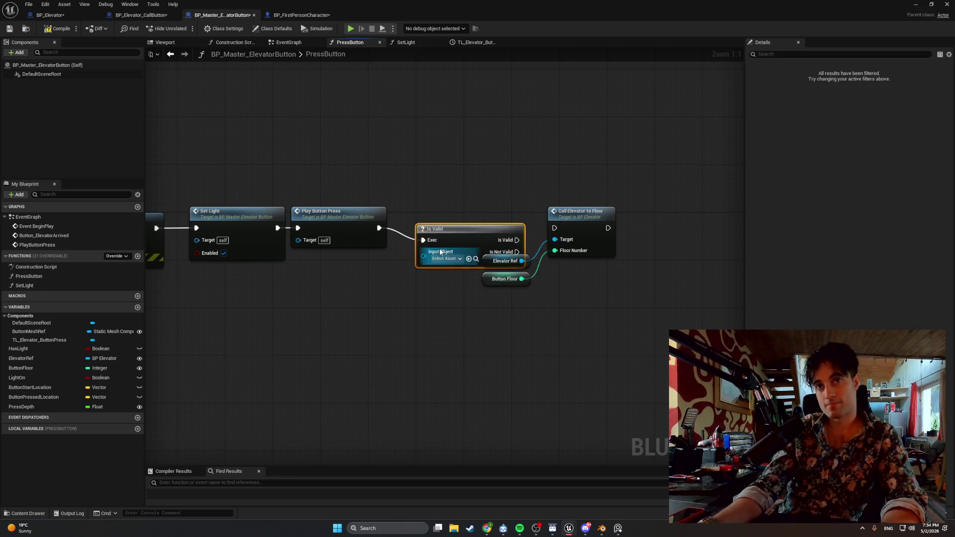
left_click_drag(441, 231, 435, 217)
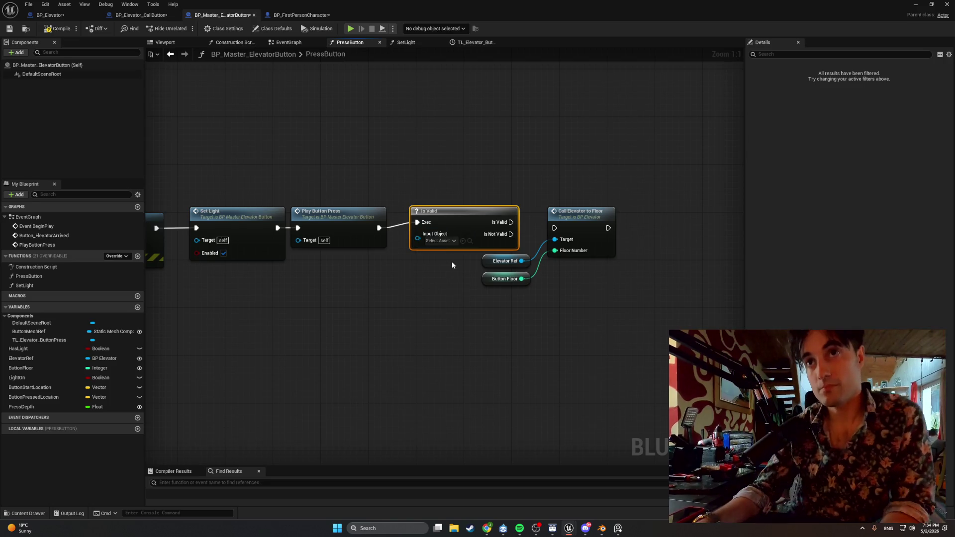
- Duplicate the Elevator Ref getter and connect it to Is Valid's Input Object
left_click(512, 263)
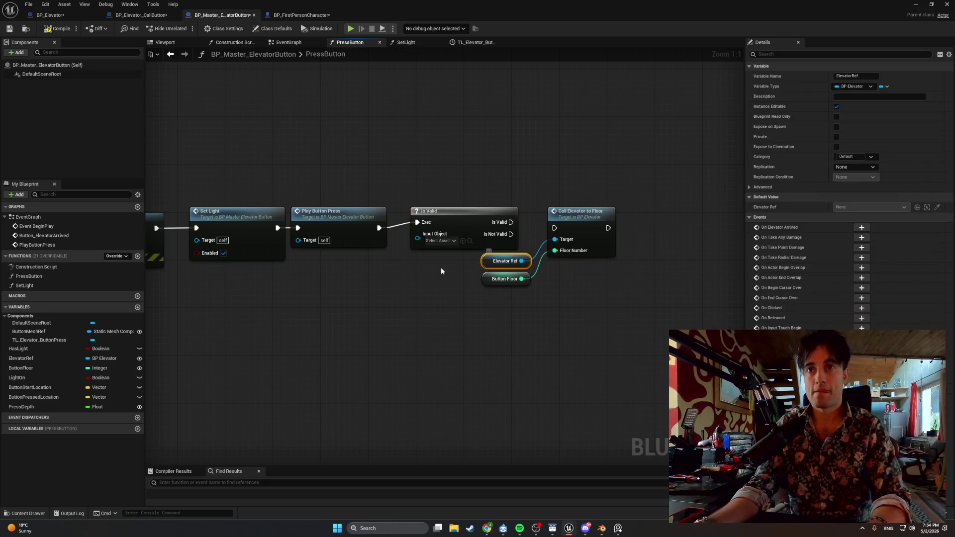
key("ctrl+c")
key("ctrl+v")
left_click_drag(403, 279, 417, 233)
- Shift the Call Elevator to Floor nodes right and wire Is Valid's output into them
left_click_drag(428, 271, 370, 271)
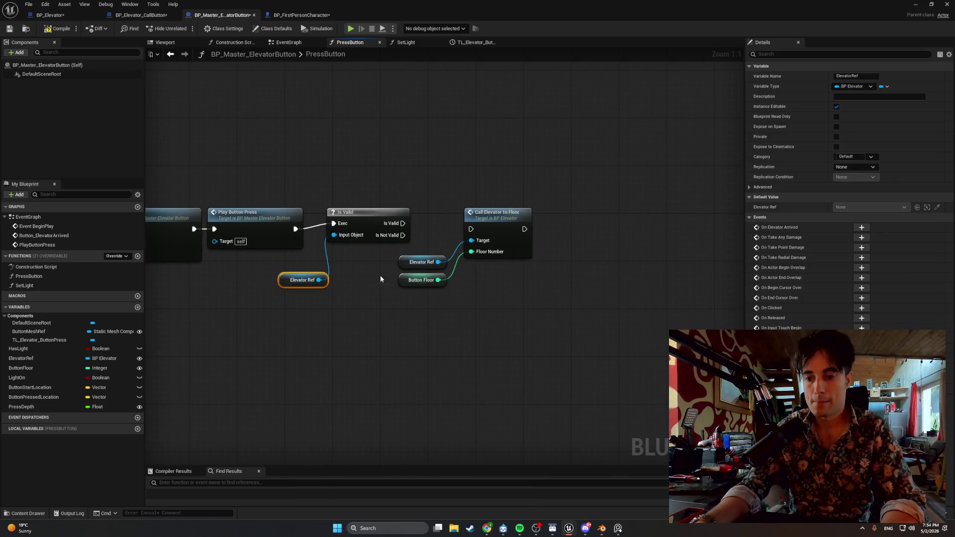
left_click(508, 275)
left_click_drag(537, 292, 444, 199)
left_click_drag(498, 212, 605, 225)
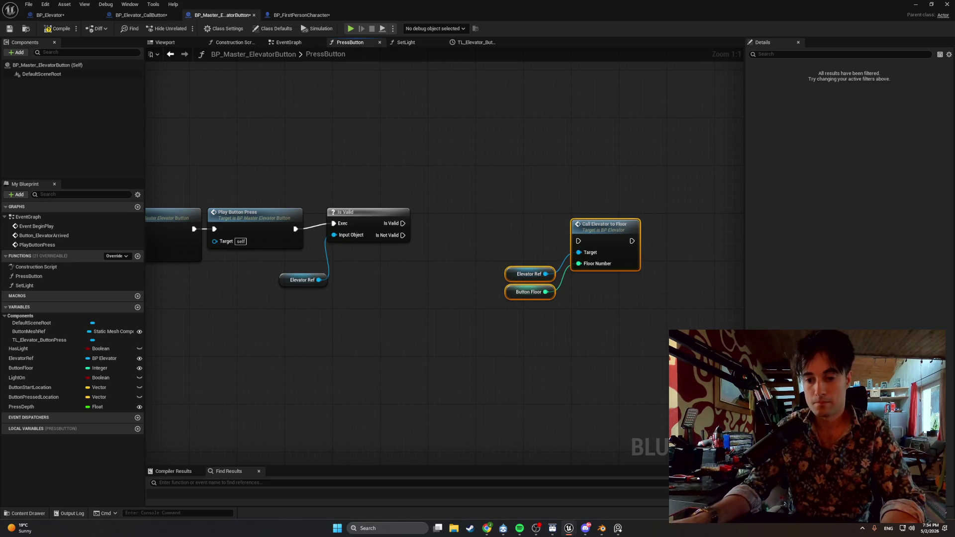
left_click_drag(403, 223, 570, 242)
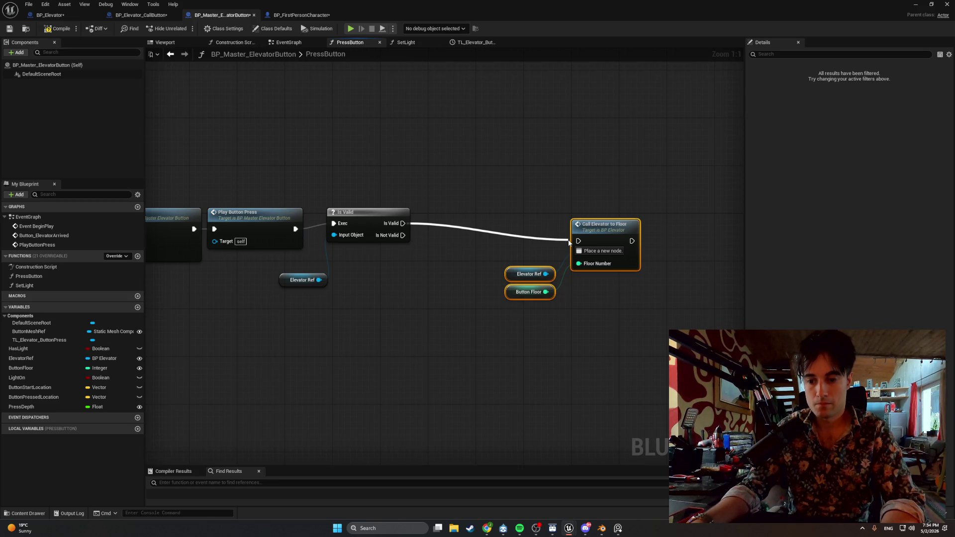
left_click_drag(569, 242, 578, 242)
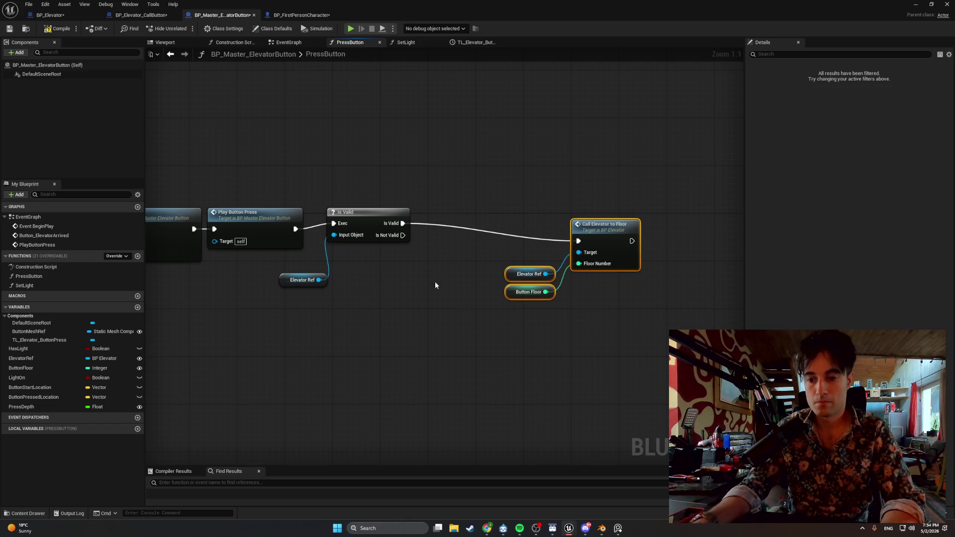
- Add a Print String on Is Not Valid reading 'ElevatorRef Not Valid', then return to the level editor
left_click_drag(396, 240, 428, 338)
type("el")
key("BackSpace")
key("BackSpace")
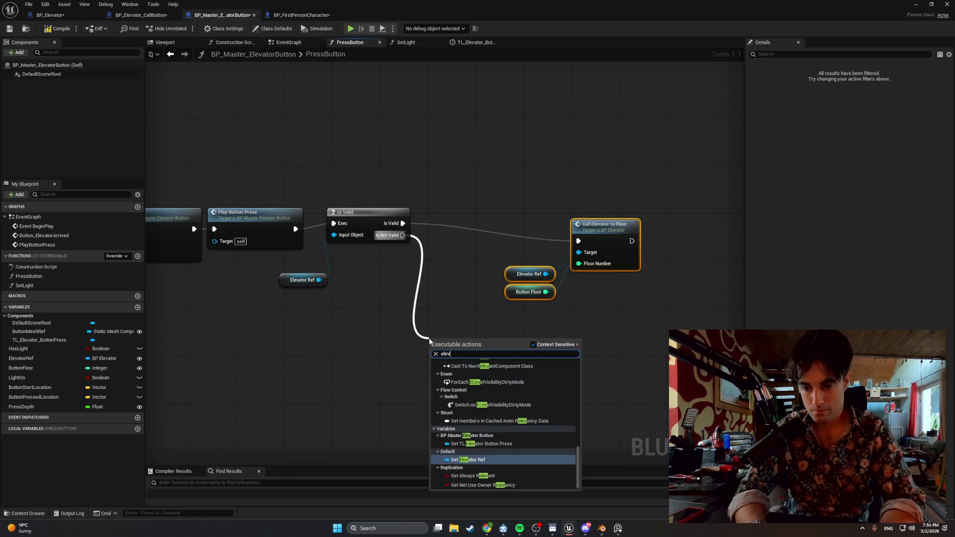
type("print")
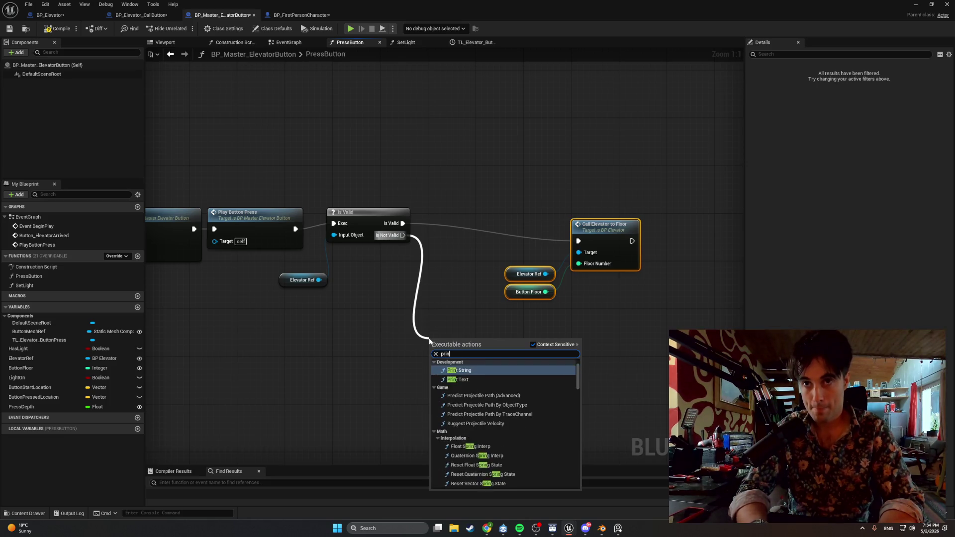
left_click(466, 370)
left_click(467, 361)
type("Elevator")
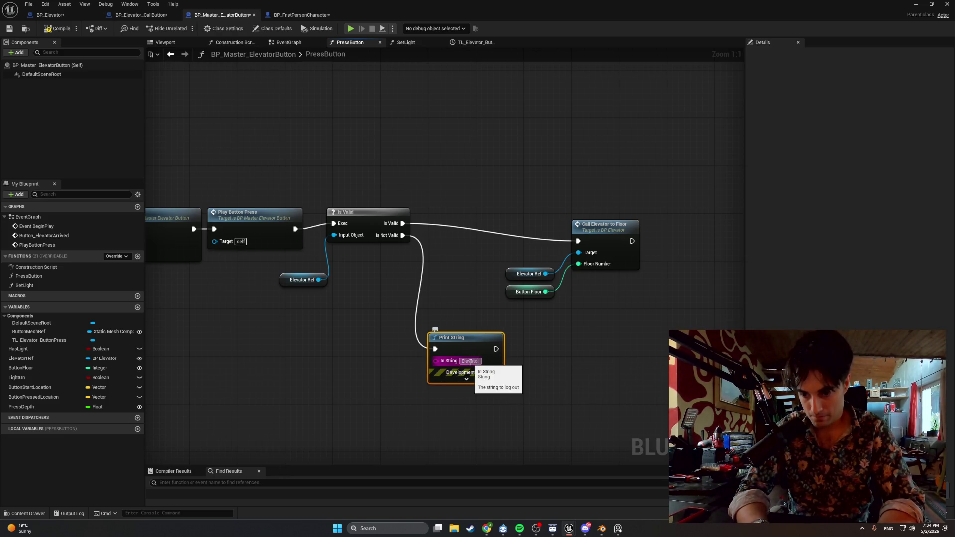
type("Ref")
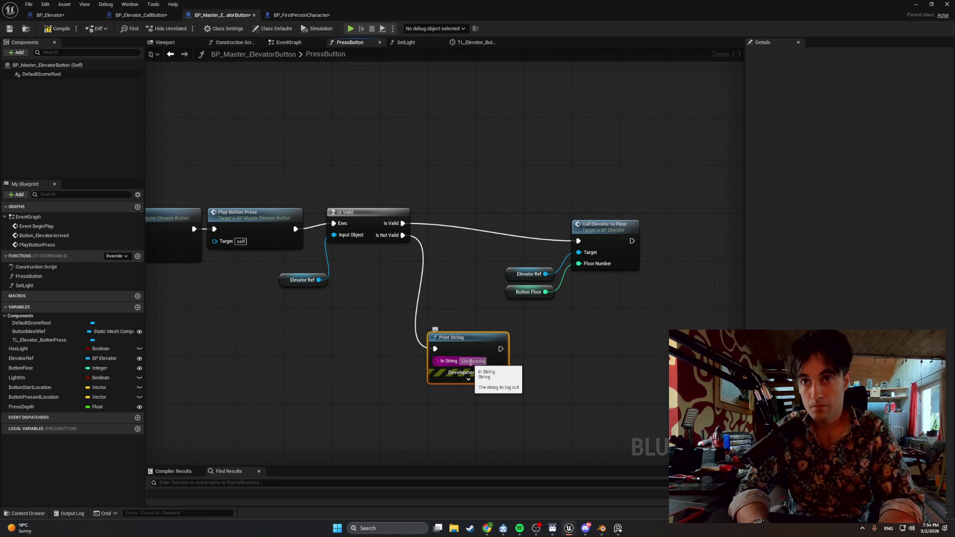
type(" Not Valid")
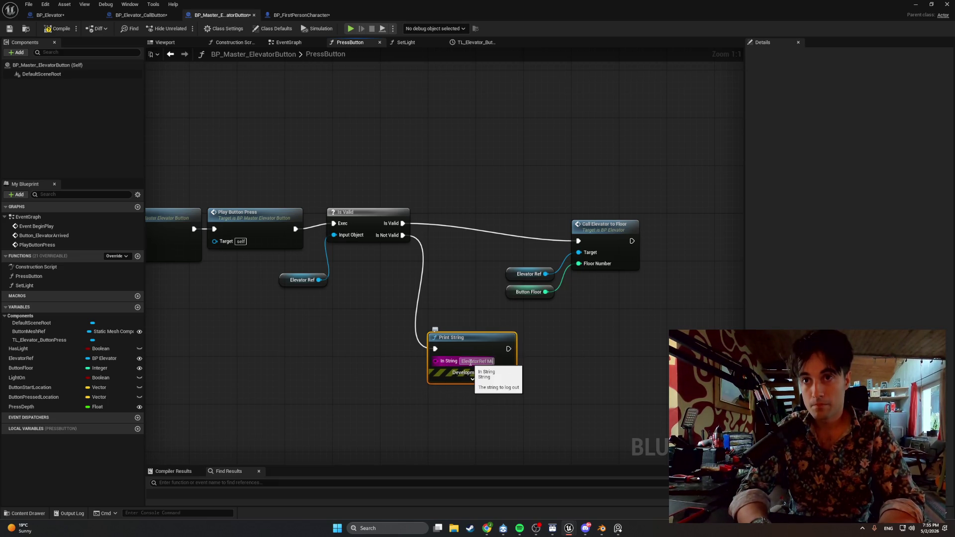
left_click(363, 394)
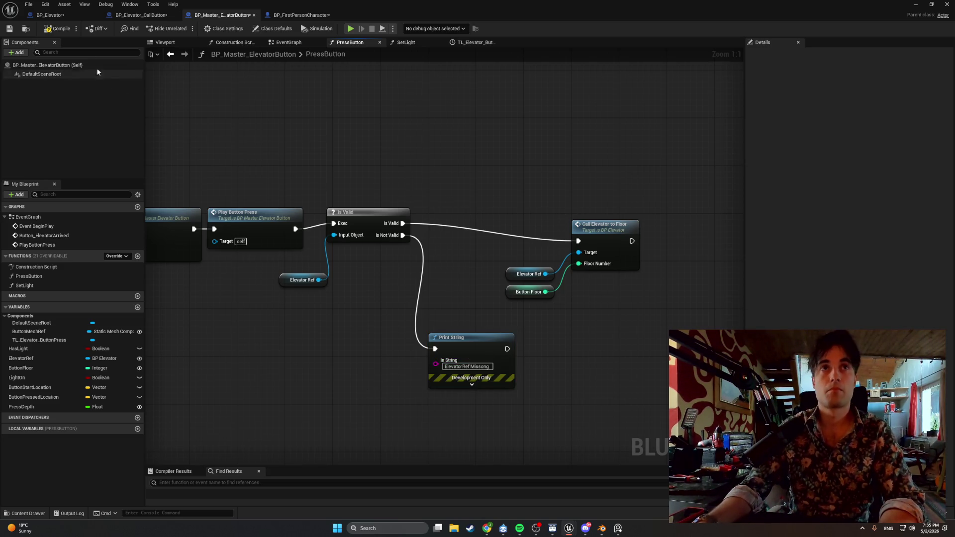
left_click(947, 4)
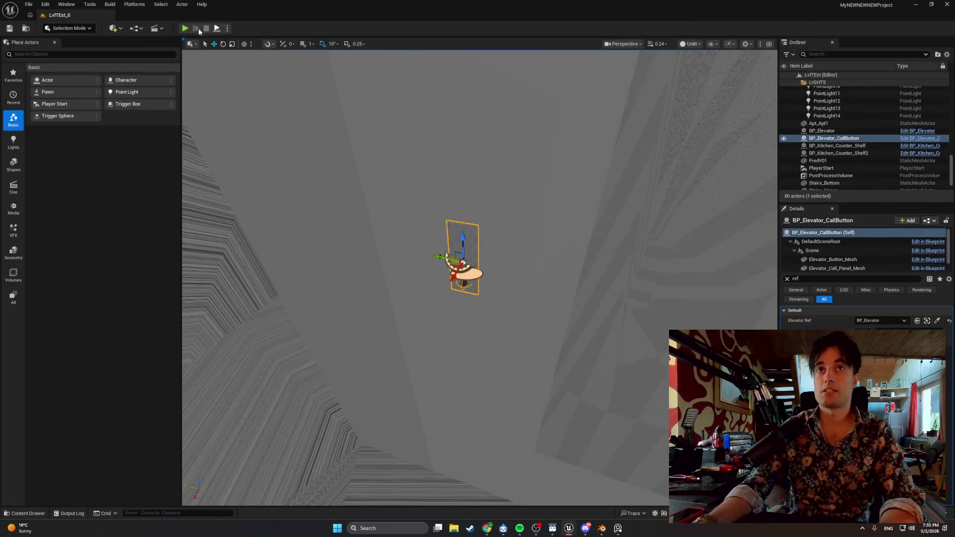
- Play the level and walk to the elevator door, then bring the PressButton Blueprint back in front
key("alt+p")
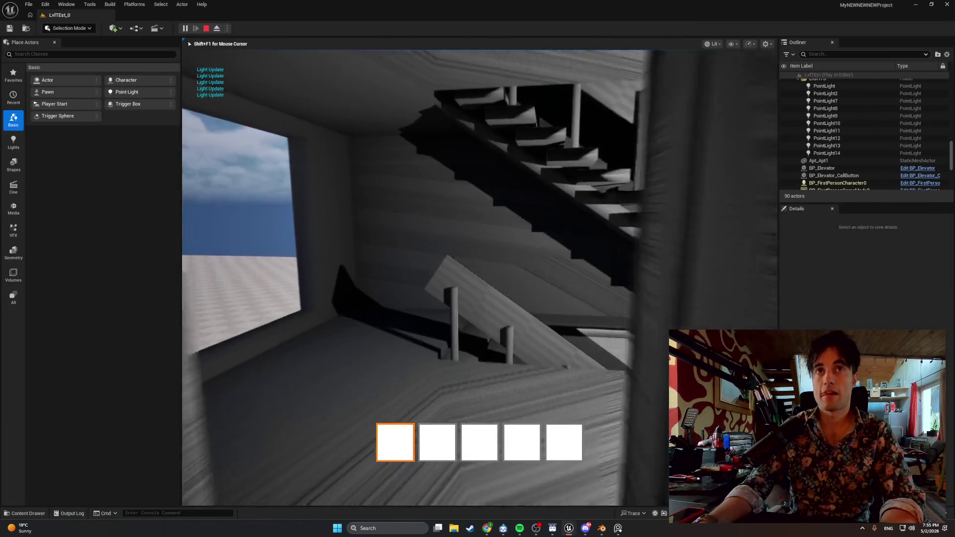
key("w")
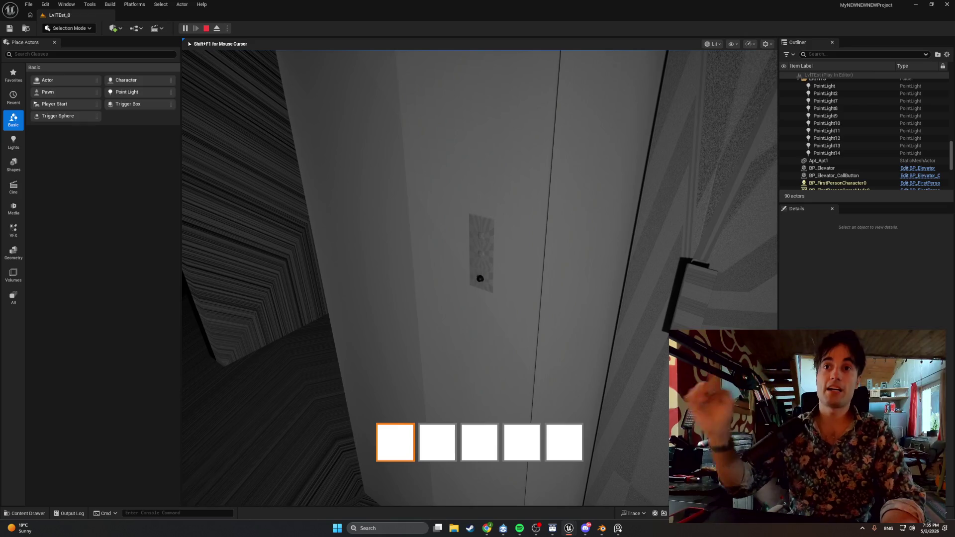
key("super+shift+s")
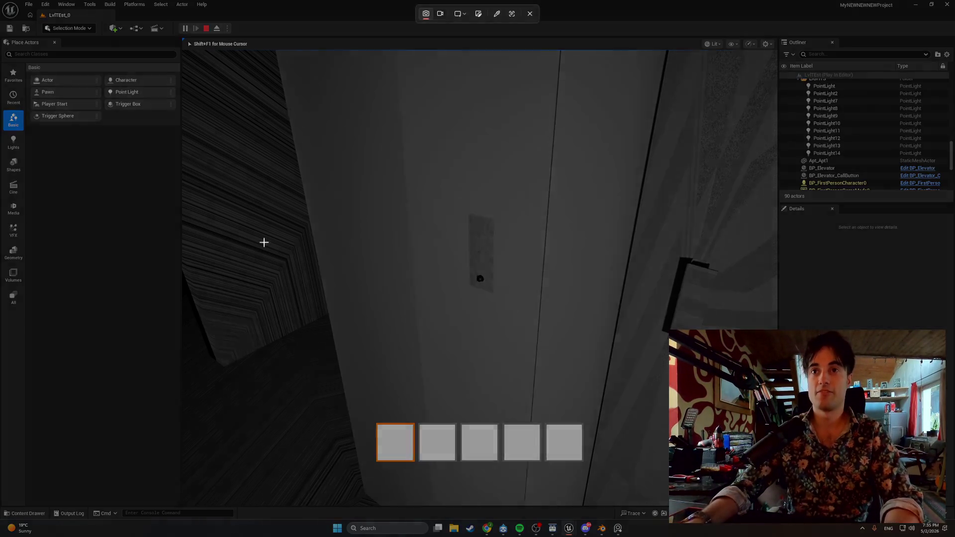
key("Escape")
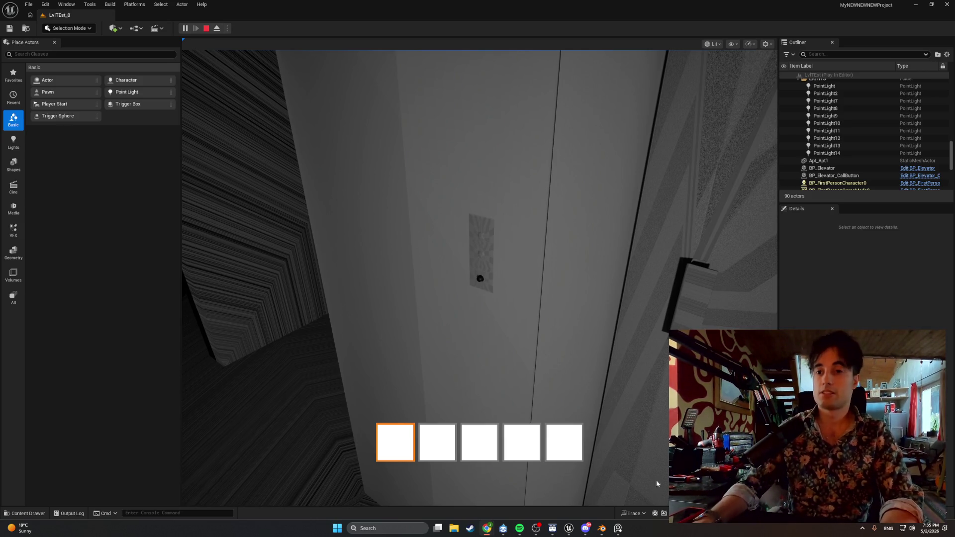
left_click(568, 528)
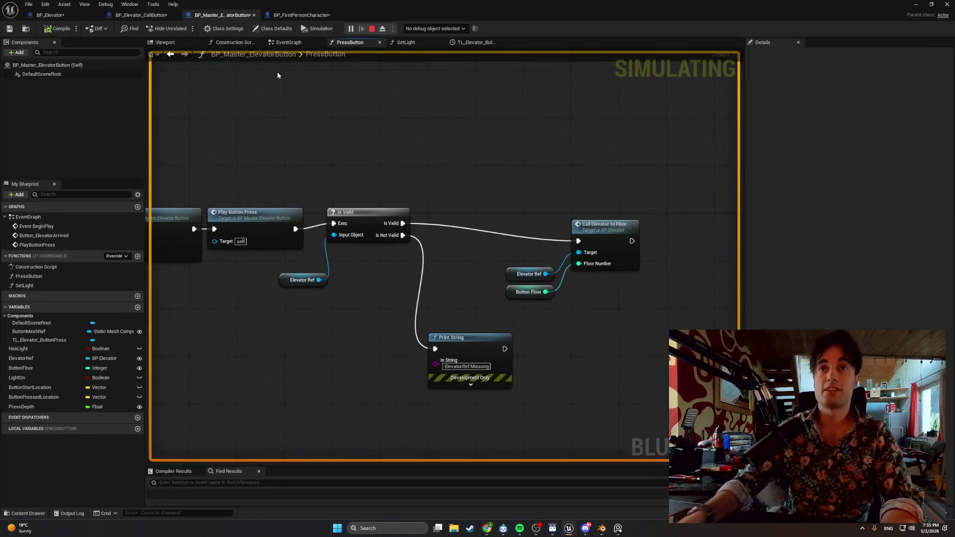
- Switch to BP_FirstPersonCharacter and zoom in on the interact nodes casting to BP_Master_ElevatorButton
left_click(275, 18)
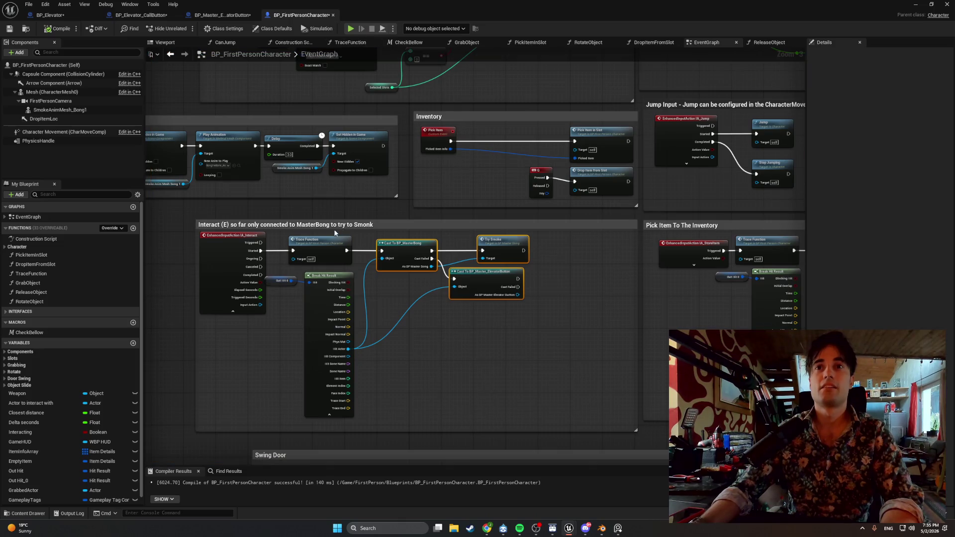
scroll(398, 244, "up", 3)
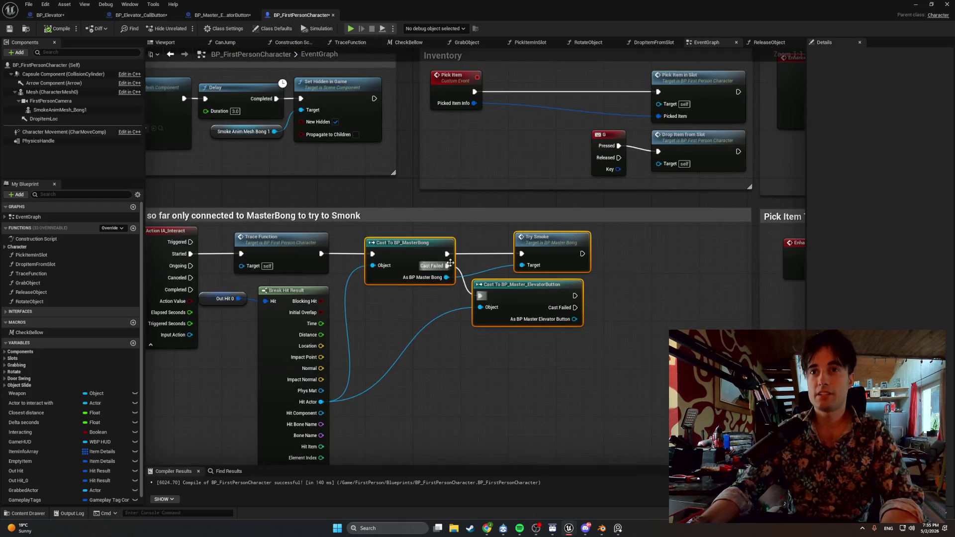
left_click_drag(470, 256, 428, 247)
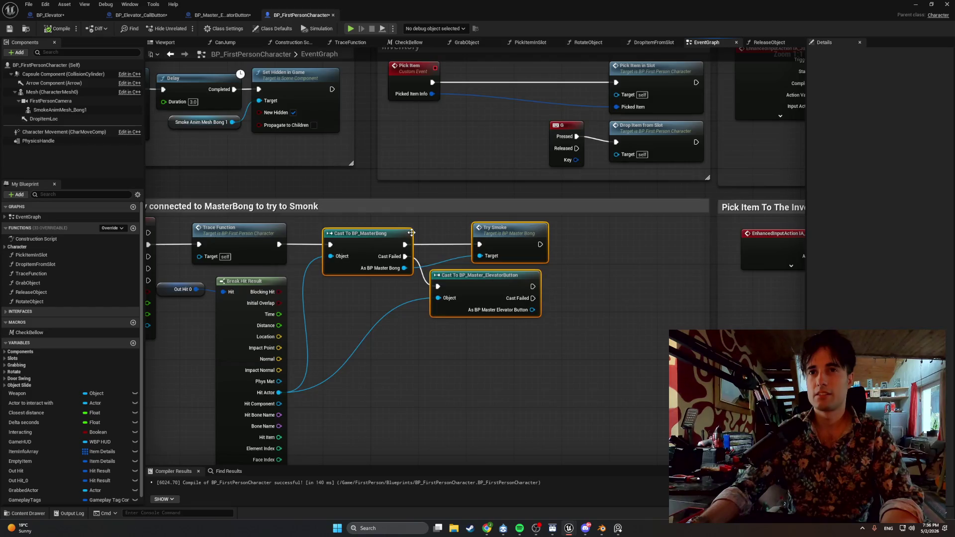
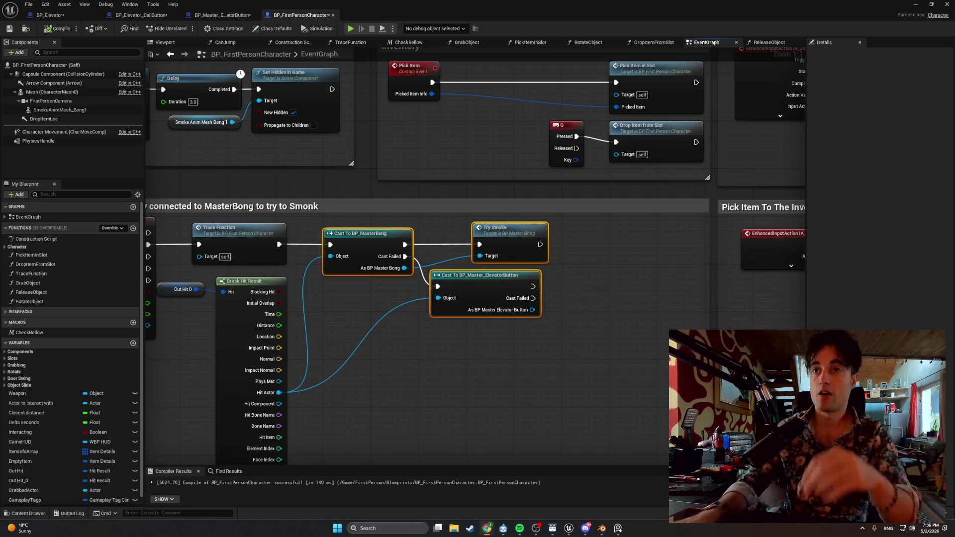
- Add a Press Button call after the Cast To BP_Master_ElevatorButton node
left_click_drag(533, 287, 616, 308)
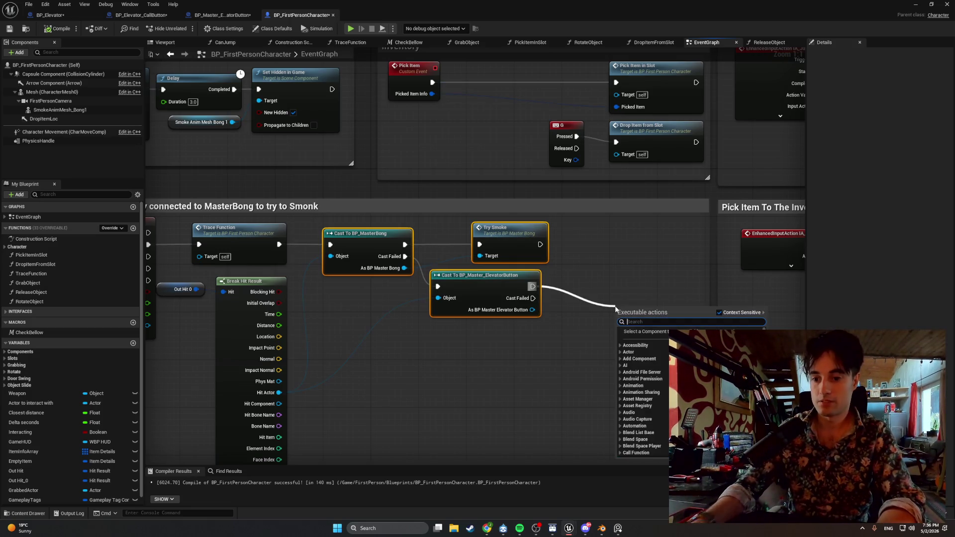
type("press")
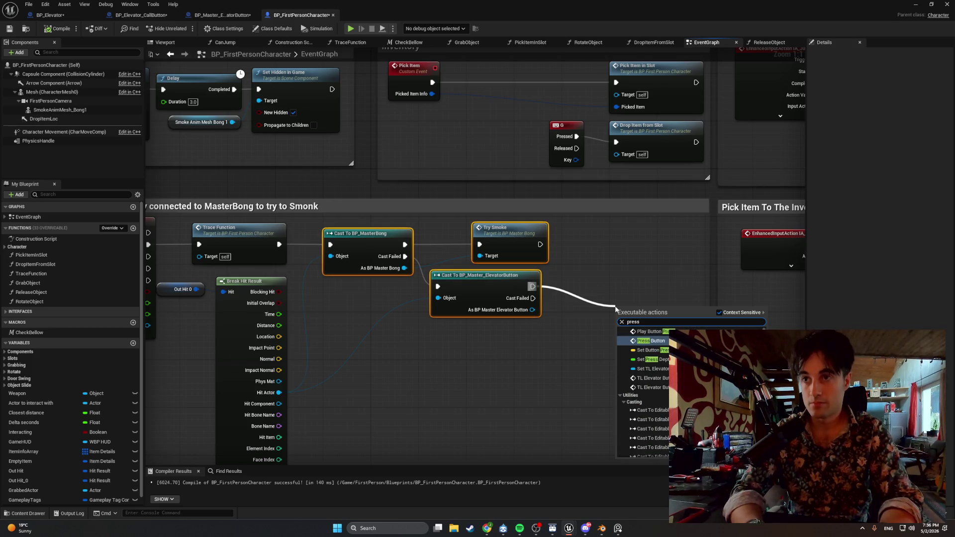
key("Return")
left_click_drag(644, 326, 585, 289)
- Wire As BP Master Elevator Button into Press Button's Target, recompile, and return to the level
left_click(58, 29)
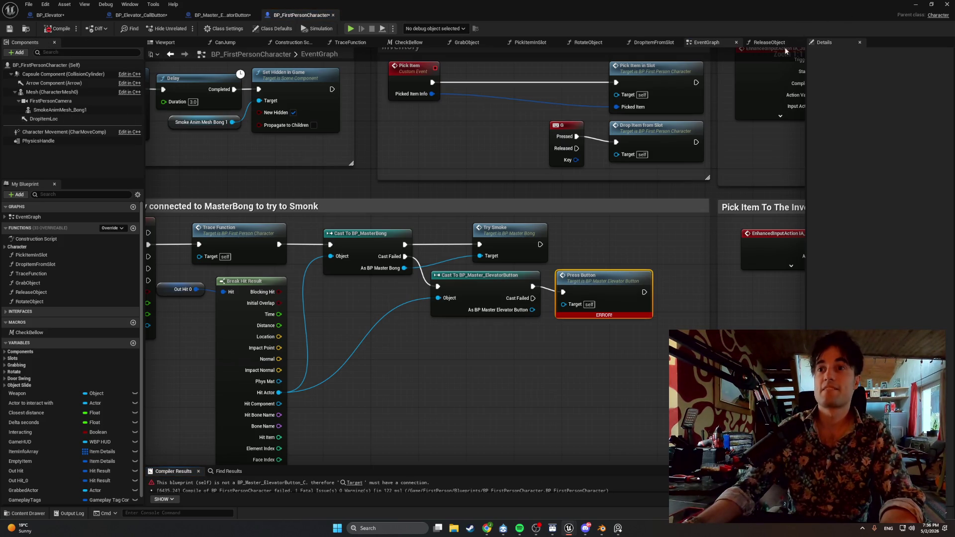
left_click_drag(532, 310, 564, 304)
key("F7")
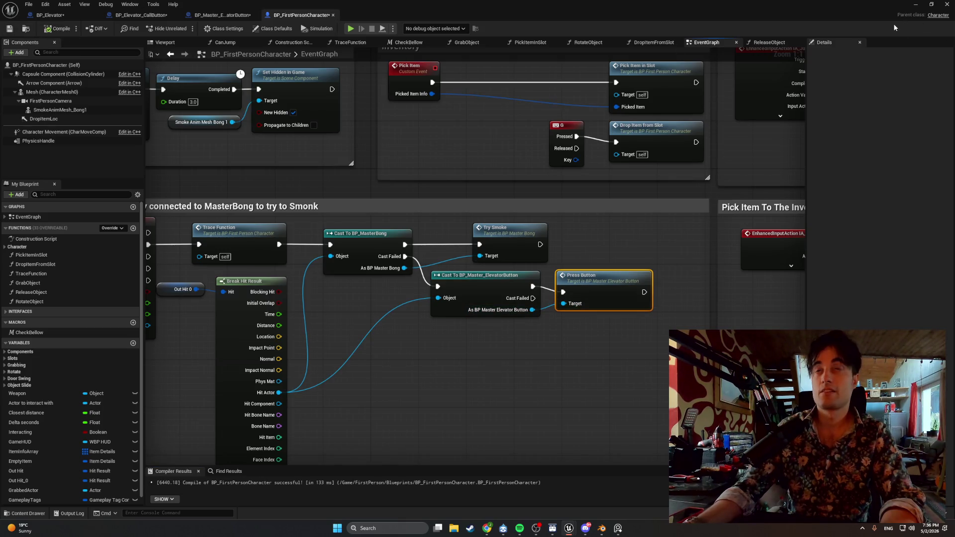
left_click(916, 7)
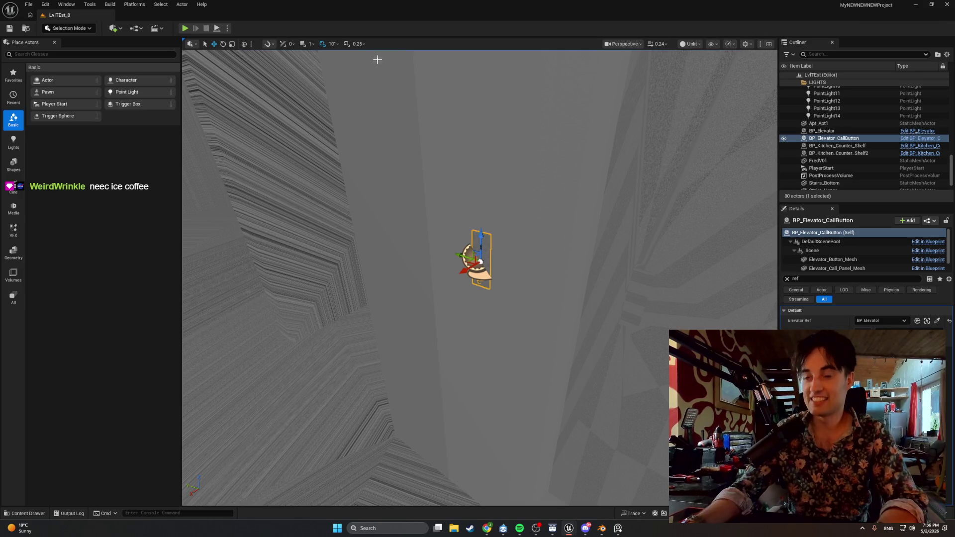
left_click(185, 28)
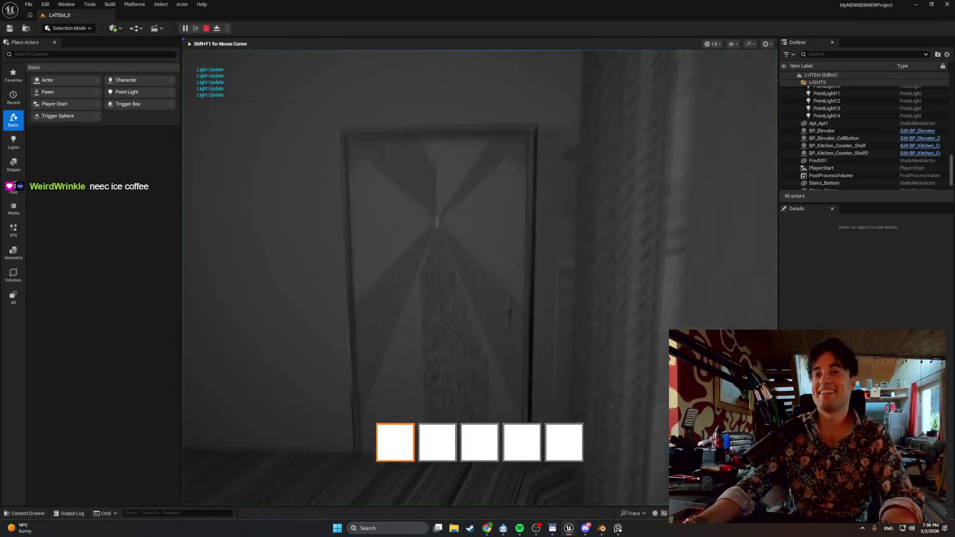
key("w")
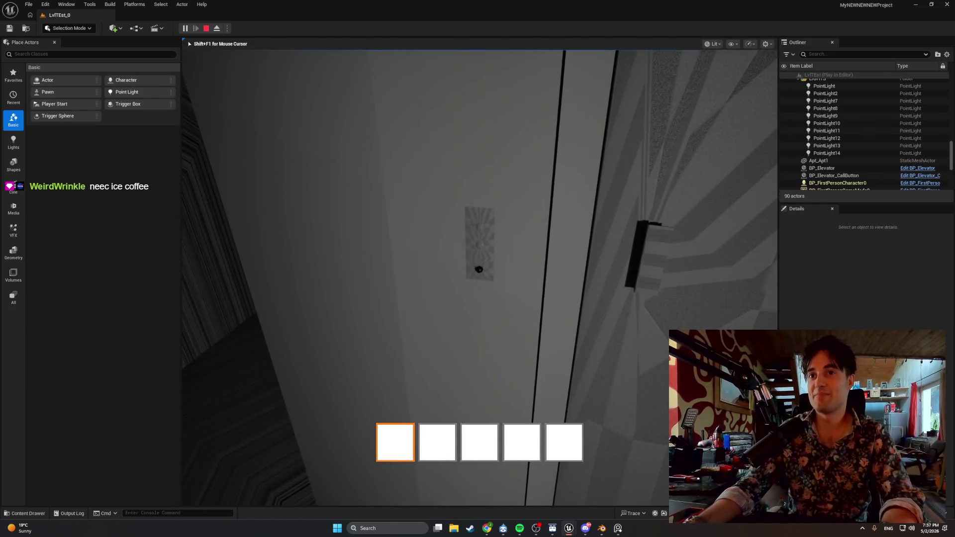
key("e")
key("w")
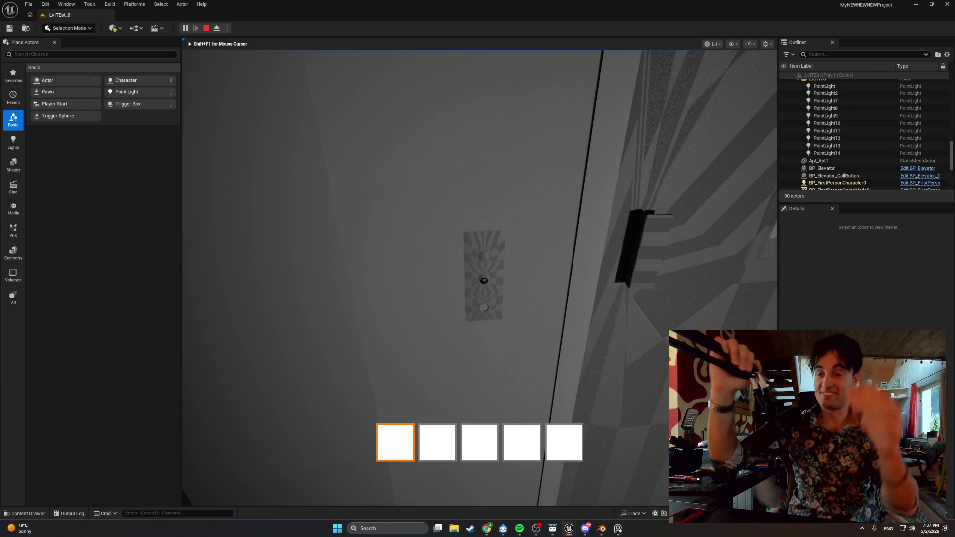
key("Escape")
left_click_drag(473, 288, 533, 269)
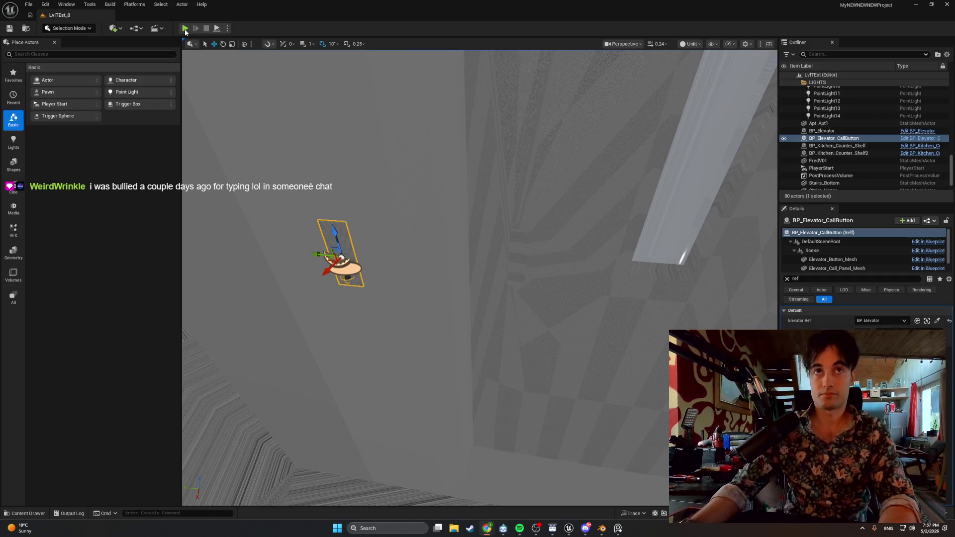
key("alt+p")
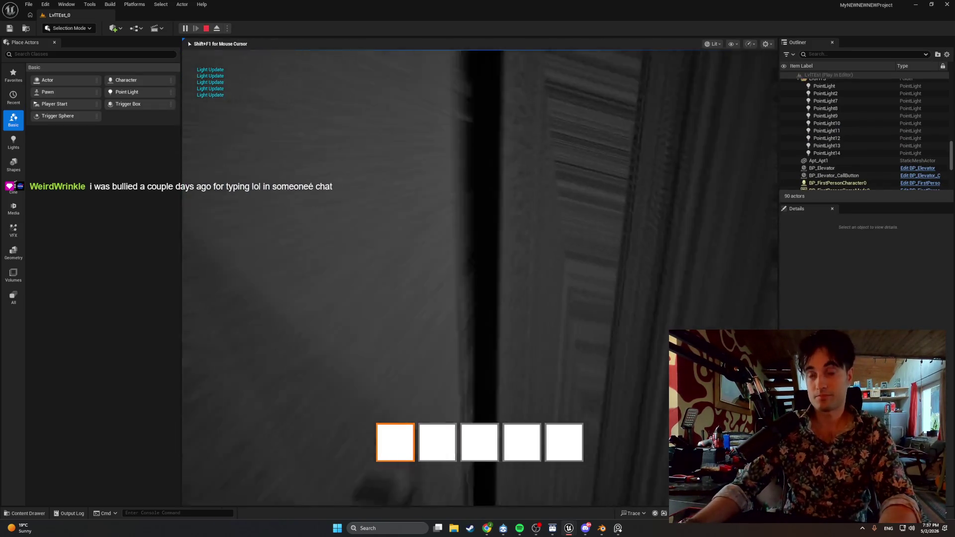
key("w")
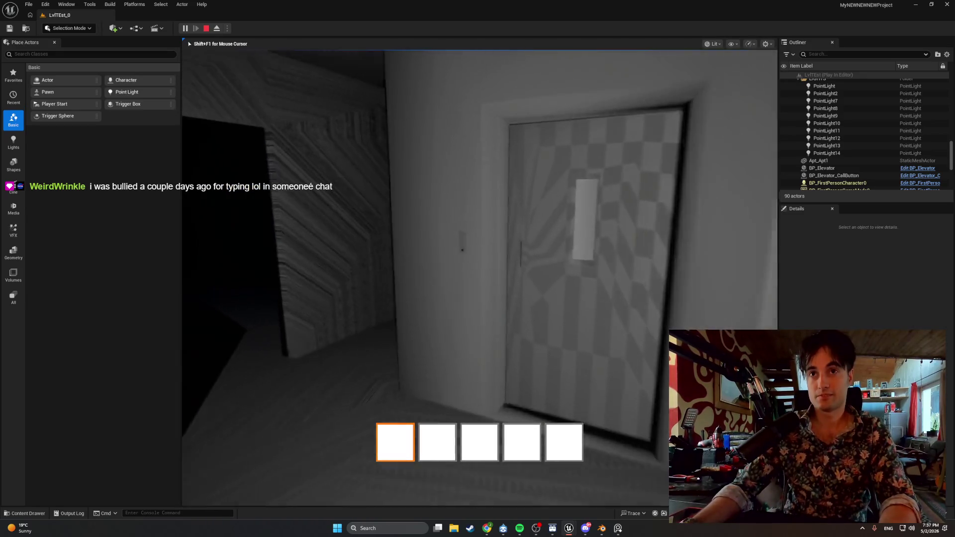
key("e")
key("shift+F1")
key("super+shift+s")
left_click_drag(262, 101, 199, 68)
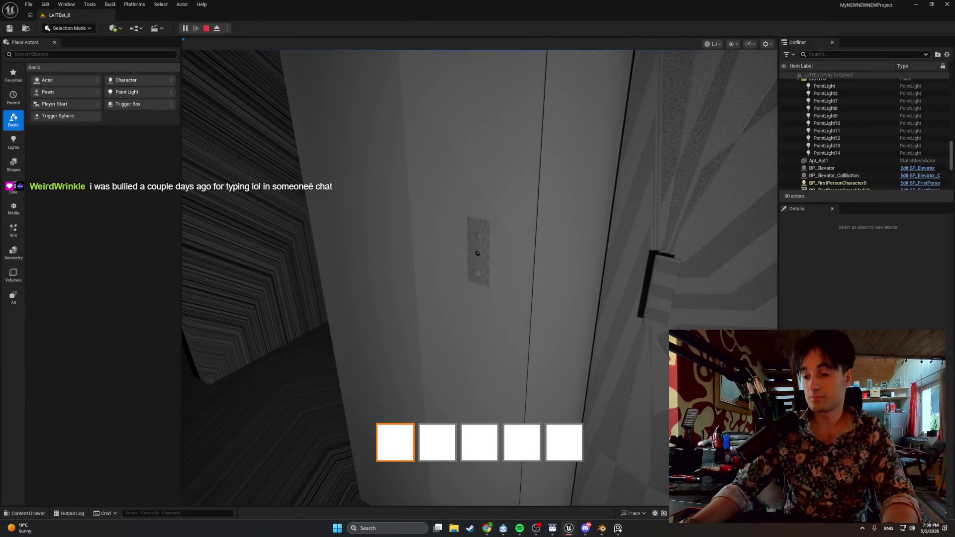
left_click(199, 68)
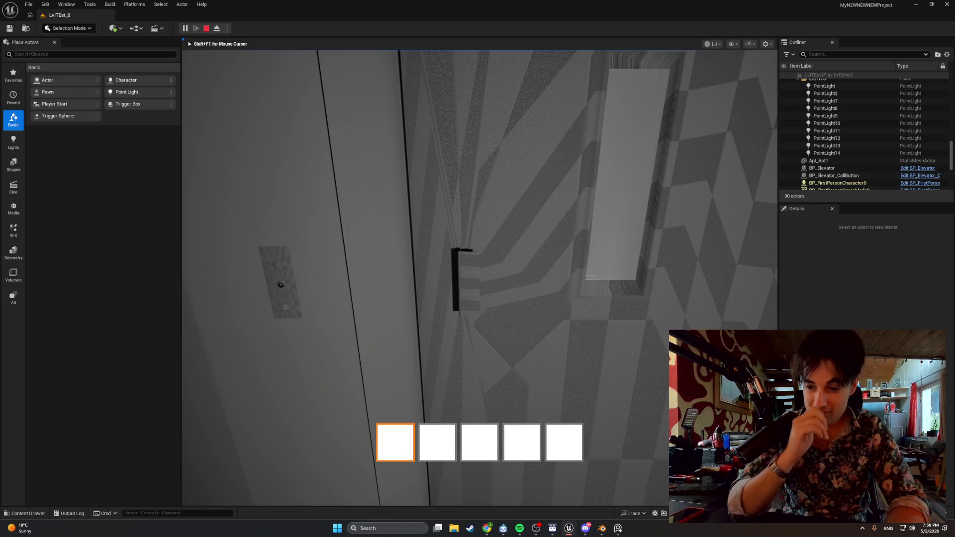
key("Escape")
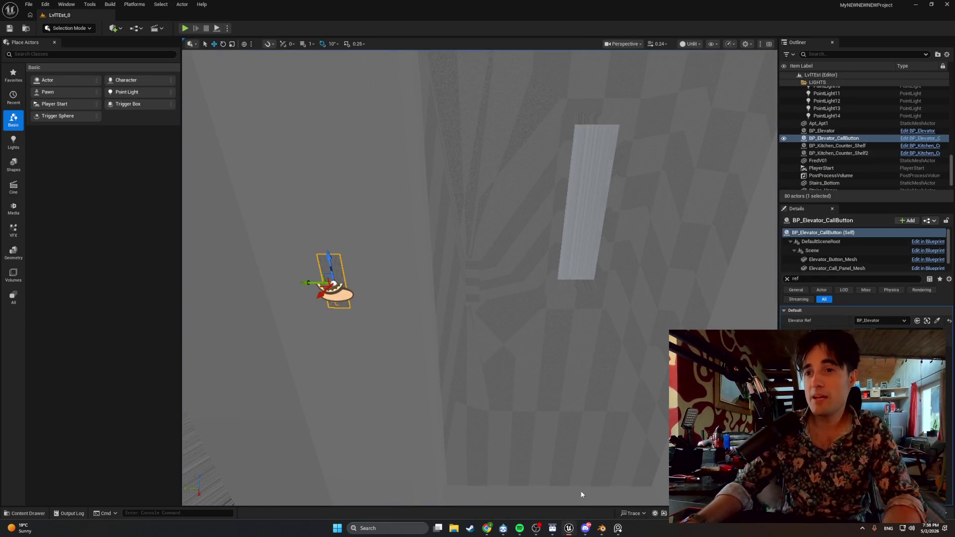
key("alt+Tab")
- Show BP_Master_ElevatorButton's EventGraph centered on TL_Elevator_ButtonPress and Set Relative Location
key("ctrl+space")
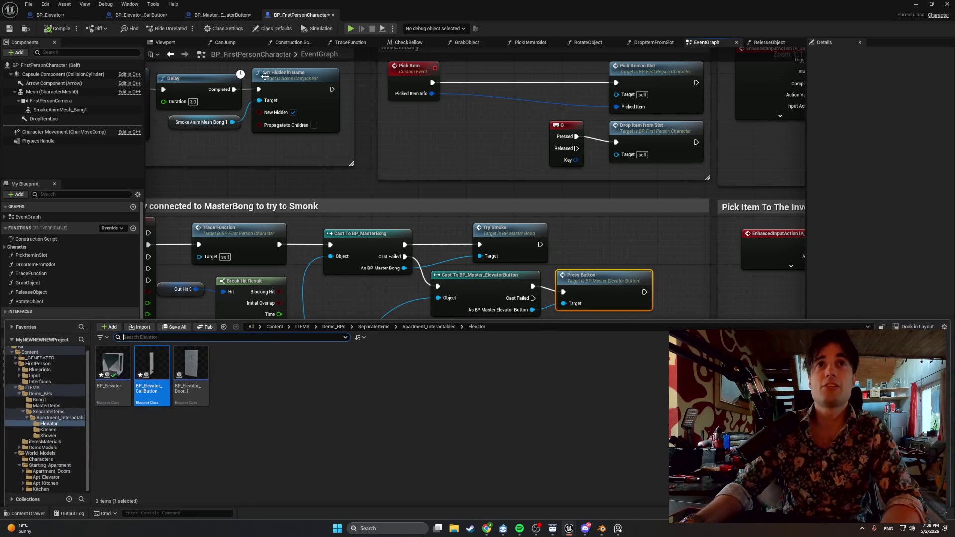
left_click(224, 16)
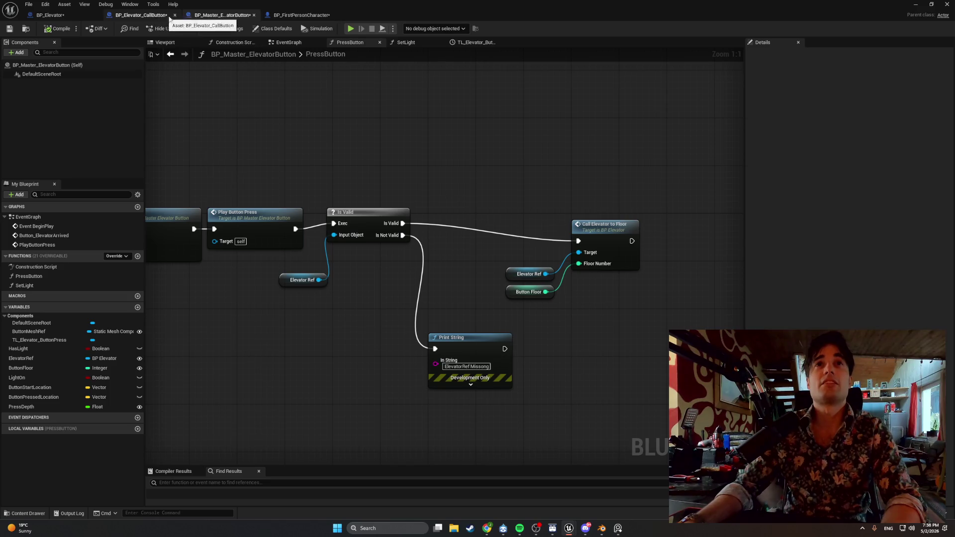
left_click(288, 44)
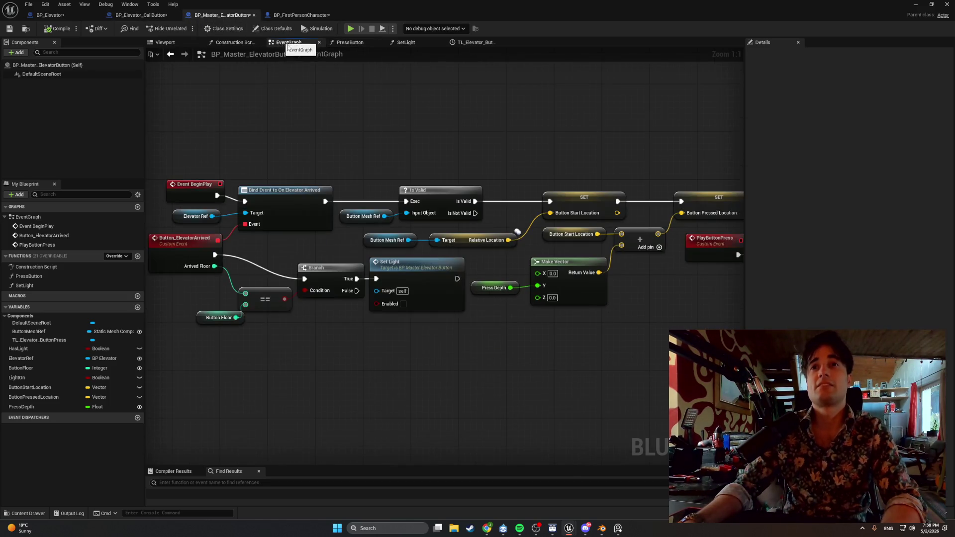
mouse_move(335, 124)
left_mouse_down()
mouse_move(209, 133)
mouse_move(279, 137)
mouse_move(387, 178)
left_mouse_up()
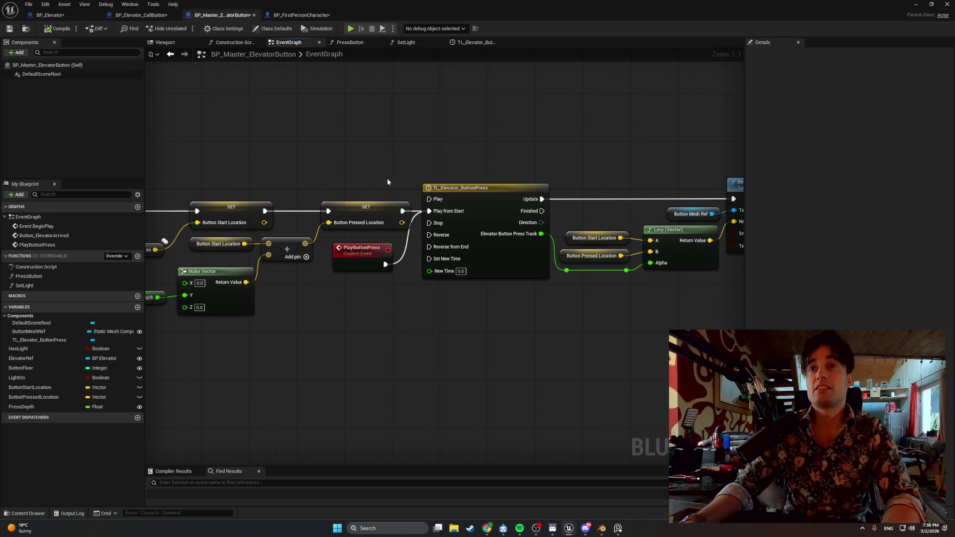
left_click_drag(456, 155, 399, 153)
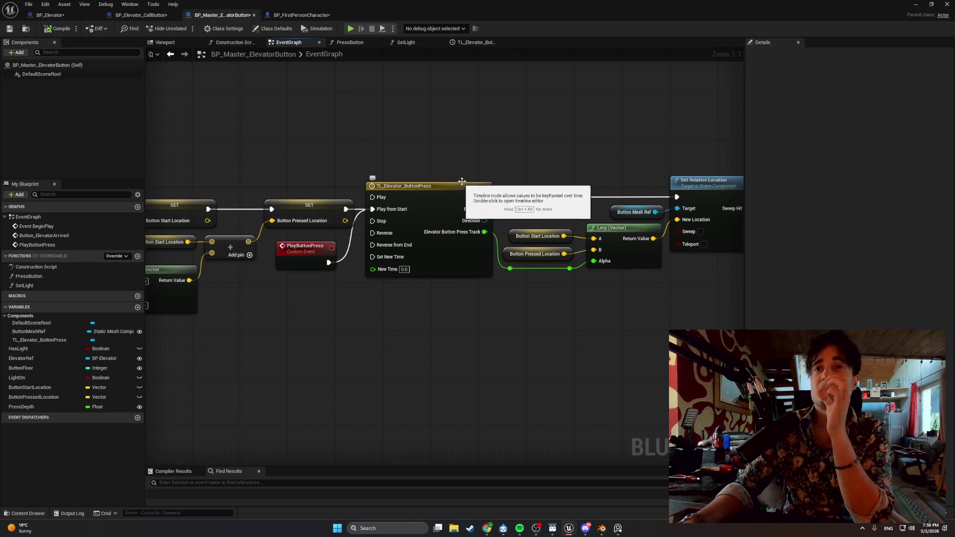
left_click_drag(467, 153, 305, 146)
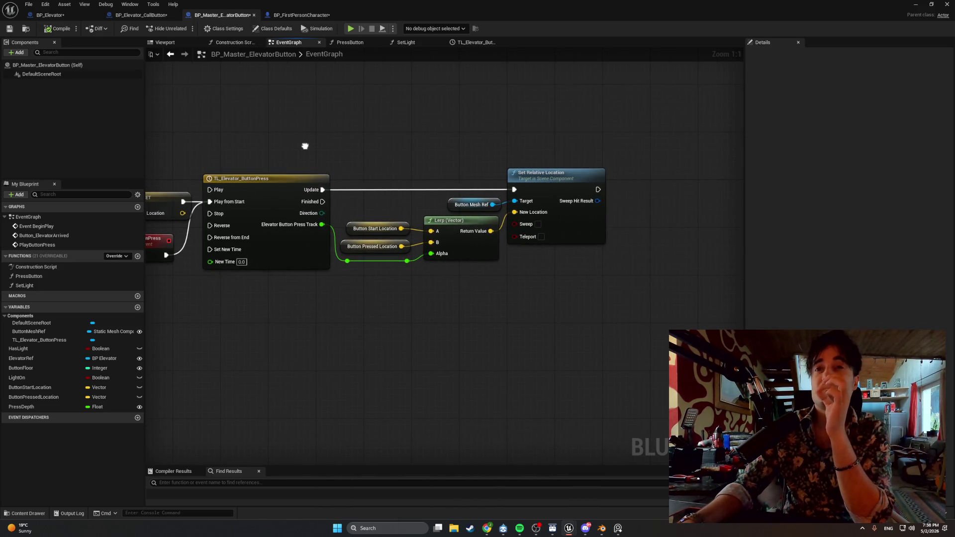
- Open TL_Elevator_ButtonPress, screenshot its 0.30-second press curve, and return to the Event Graph
double_click(279, 182)
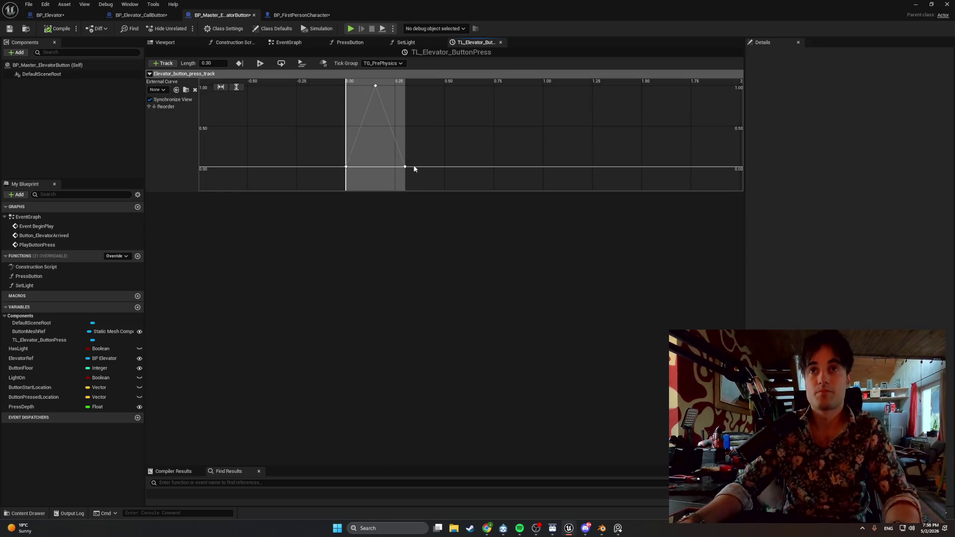
mouse_move(406, 168)
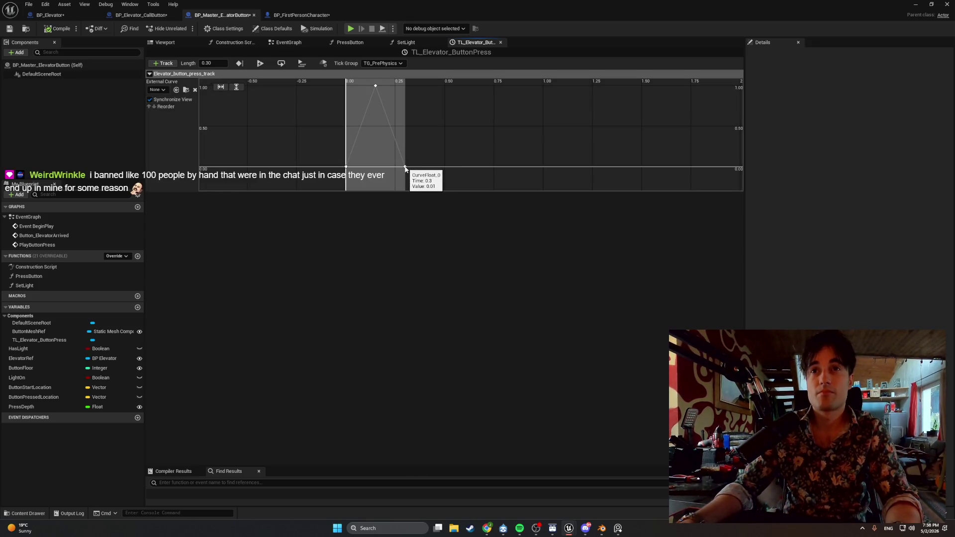
key("super+shift+s")
mouse_move(406, 167)
left_mouse_down()
mouse_move(367, 111)
mouse_move(335, 87)
mouse_move(345, 81)
mouse_move(167, 54)
left_mouse_up()
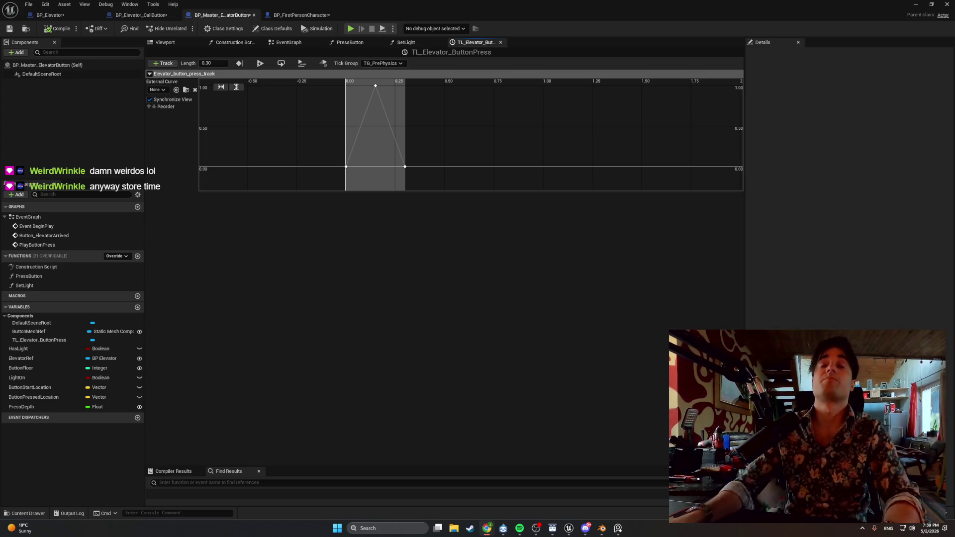
left_click(296, 44)
- Box-select the timeline section of the graph and reopen the TL_Elevator_ButtonPress curve editor
left_click_drag(377, 150, 394, 157)
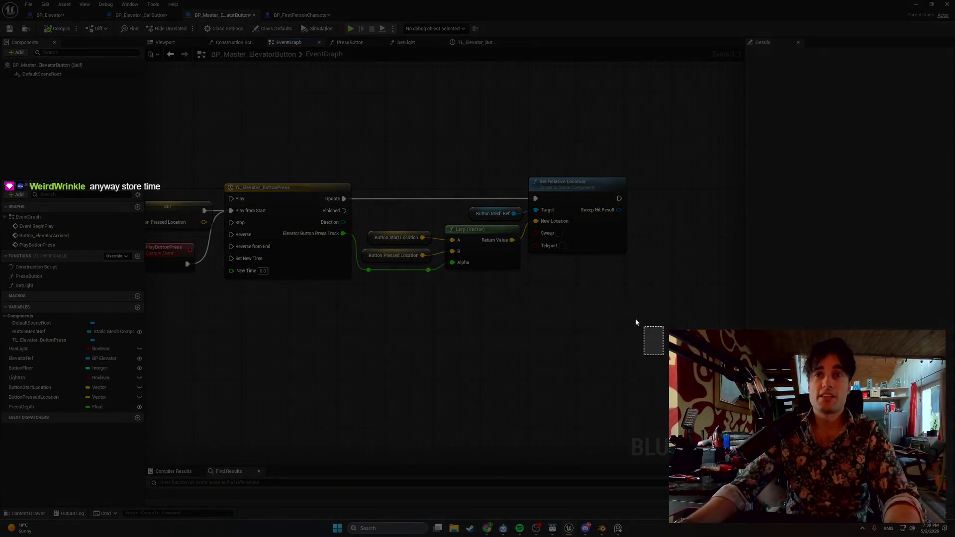
left_click_drag(663, 355, 176, 135)
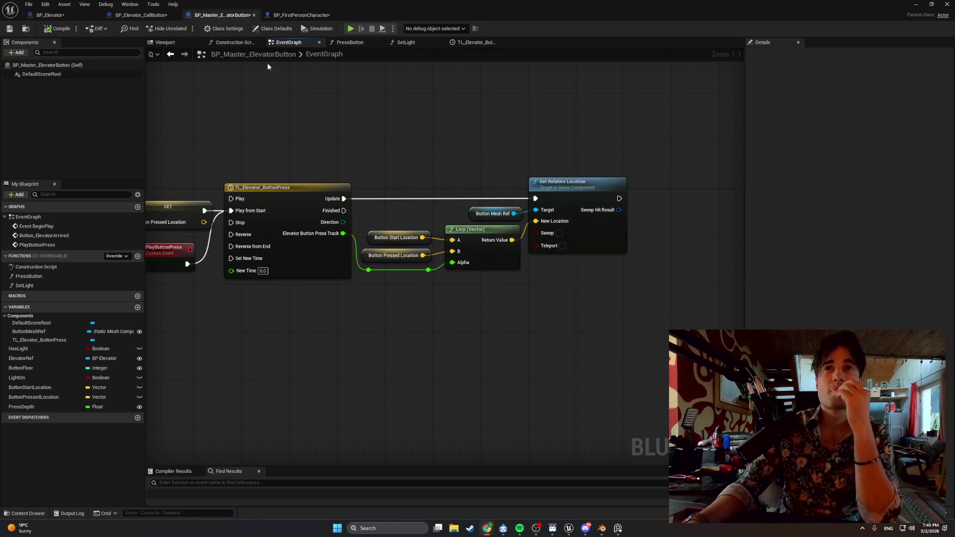
double_click(297, 198)
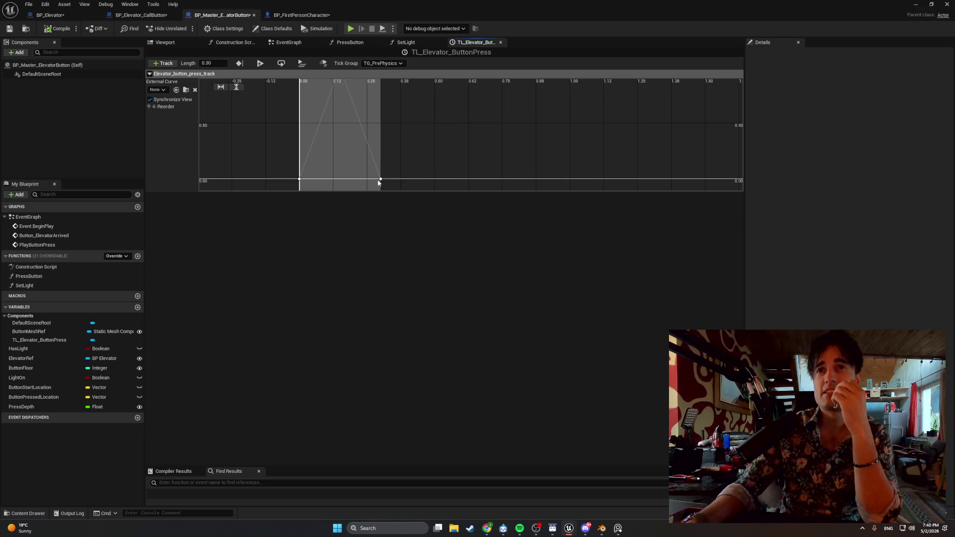
- Inspect the press curve's keys: peak 1.0 at 0.15 s, back to 0 at 0.3 s
left_click(380, 180)
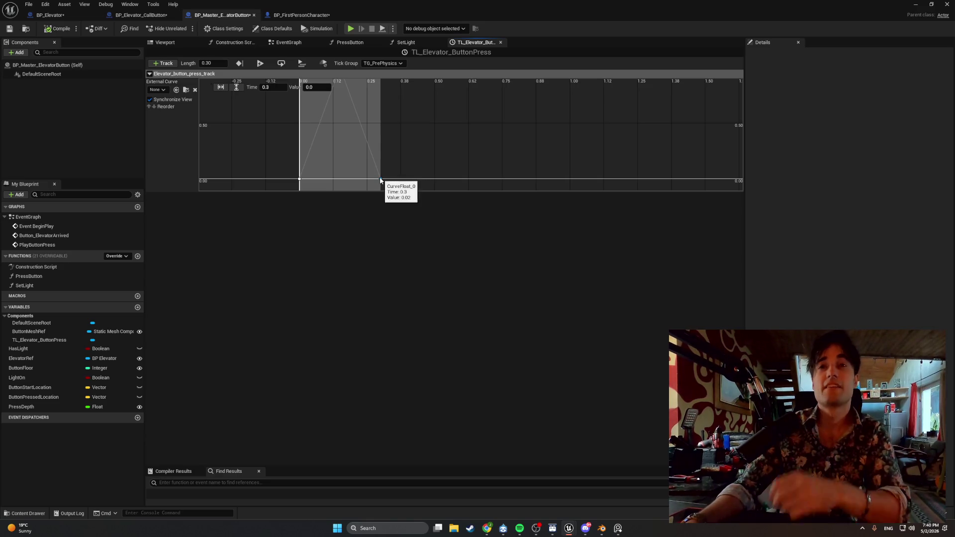
scroll(375, 146, "down", 2)
left_click(353, 88)
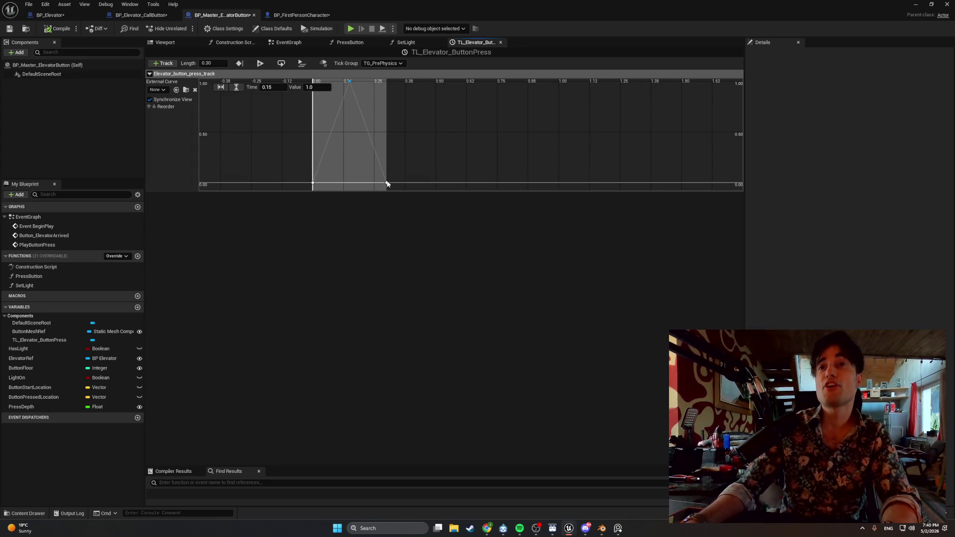
left_click(387, 183)
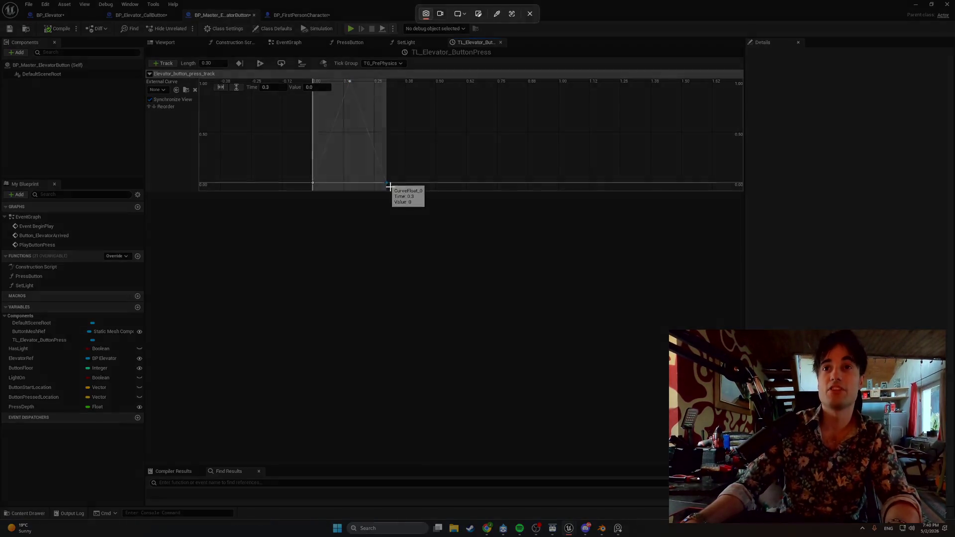
mouse_move(390, 187)
left_mouse_down()
mouse_move(258, 94)
mouse_move(169, 56)
left_mouse_up()
left_click_drag(213, 116, 213, 117)
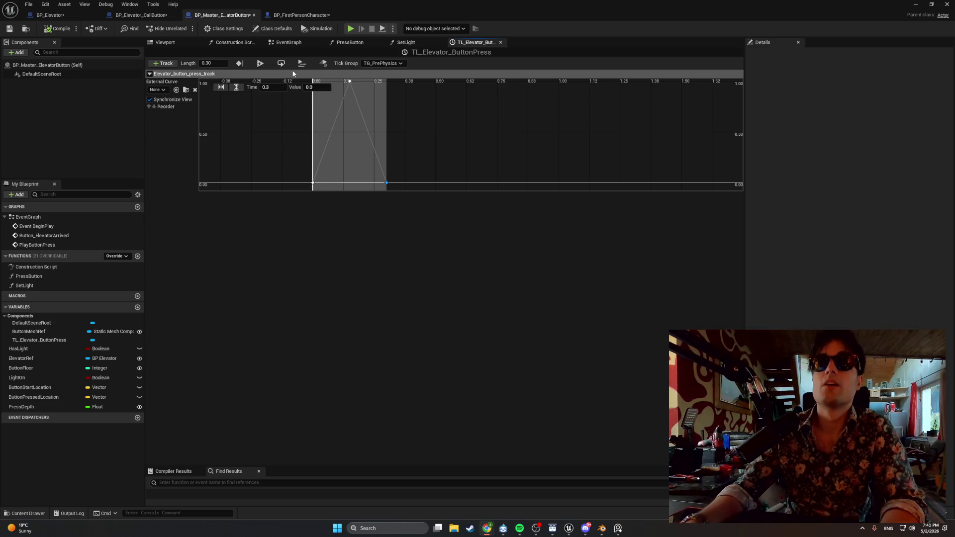
left_click(403, 43)
- Connect the SET node to the timeline's Play from Start input in the EventGraph
left_click(365, 43)
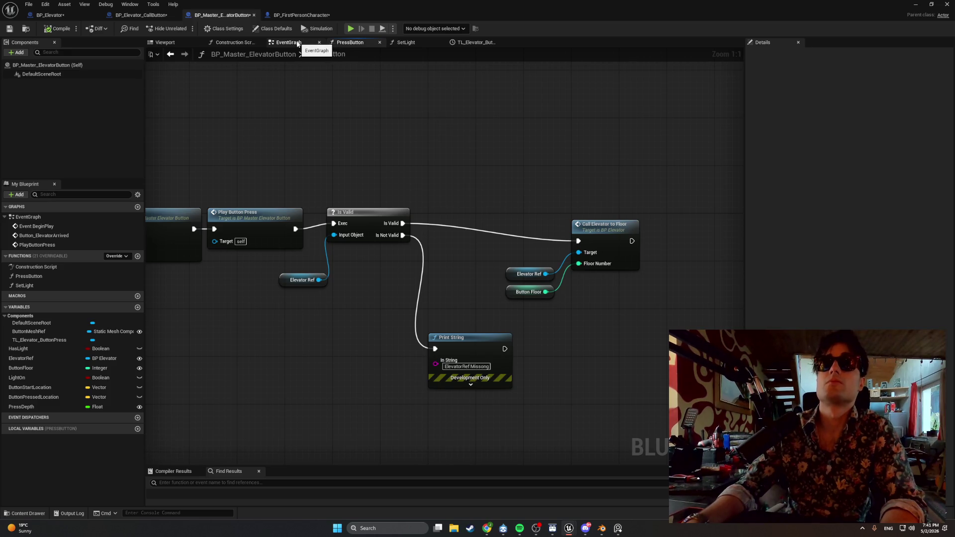
left_click(298, 44)
left_click_drag(283, 75, 475, 52)
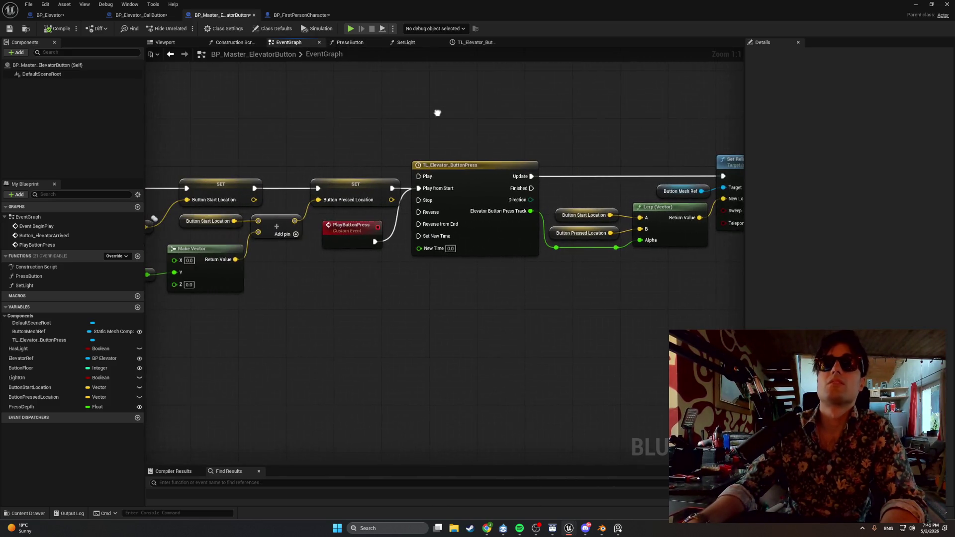
mouse_move(407, 190)
left_mouse_down()
mouse_move(421, 188)
mouse_move(341, 184)
left_mouse_up()
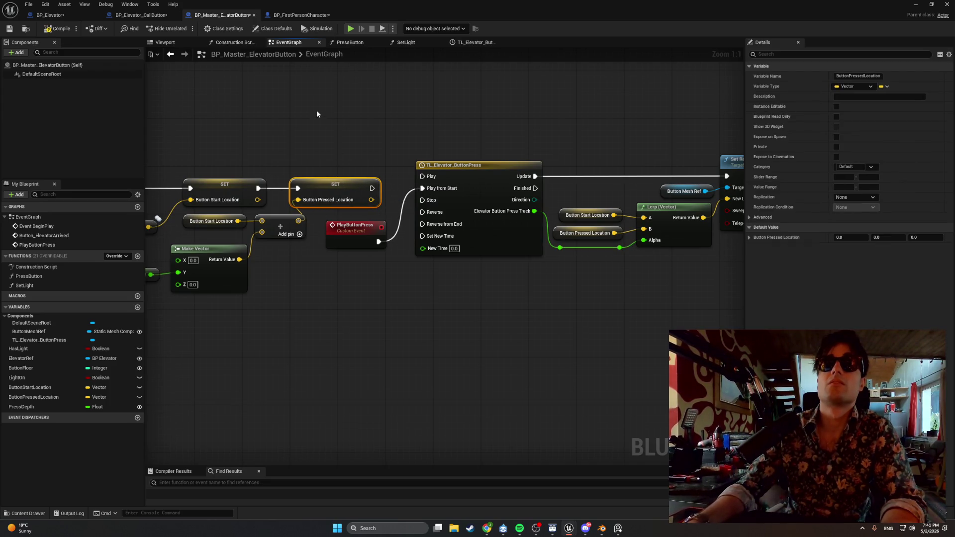
- Move the timeline, PlayButtonPress, Lerp and Set Relative Location nodes lower, then screen-snip the graph
scroll(342, 113, "down", 2)
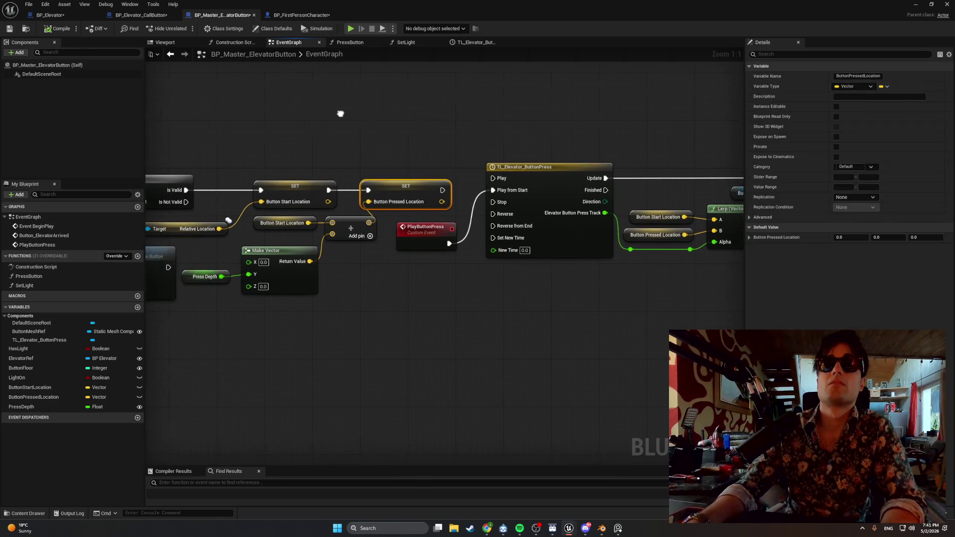
mouse_move(638, 257)
left_mouse_down()
mouse_move(458, 154)
mouse_move(337, 124)
mouse_move(373, 203)
mouse_move(368, 219)
left_mouse_up()
left_click(388, 184)
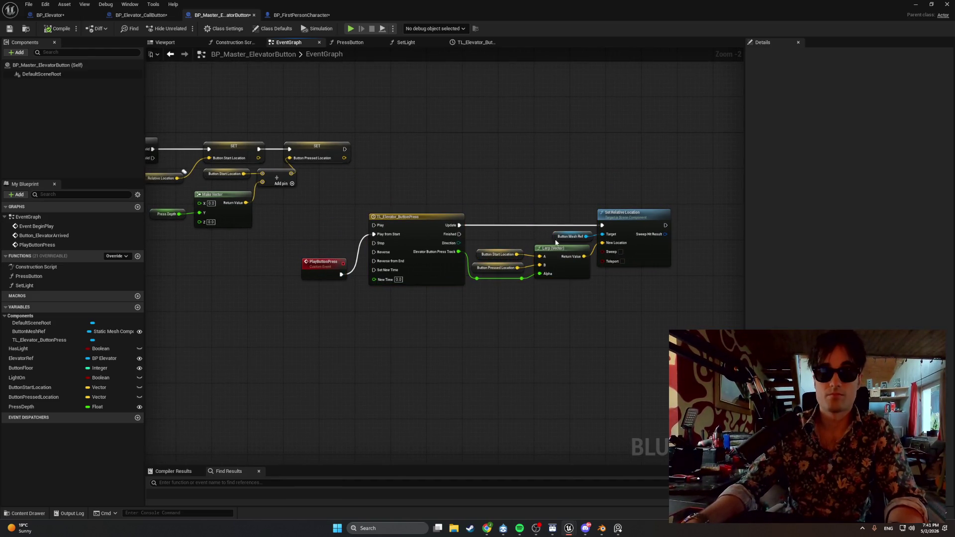
key("super+shift+s")
left_click_drag(698, 336, 169, 86)
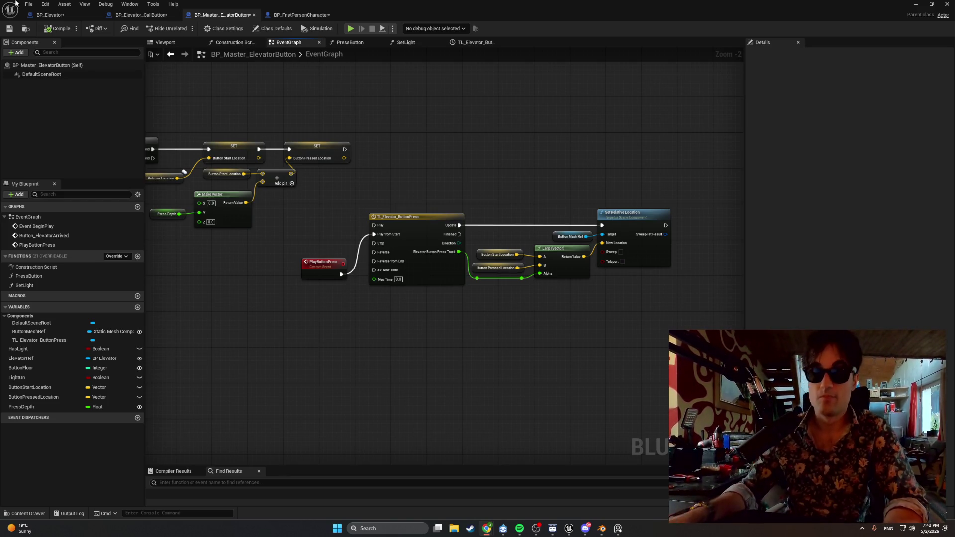
- Play the hallway level, walk up and press E on the call button, then stop with Esc
key("alt+Tab")
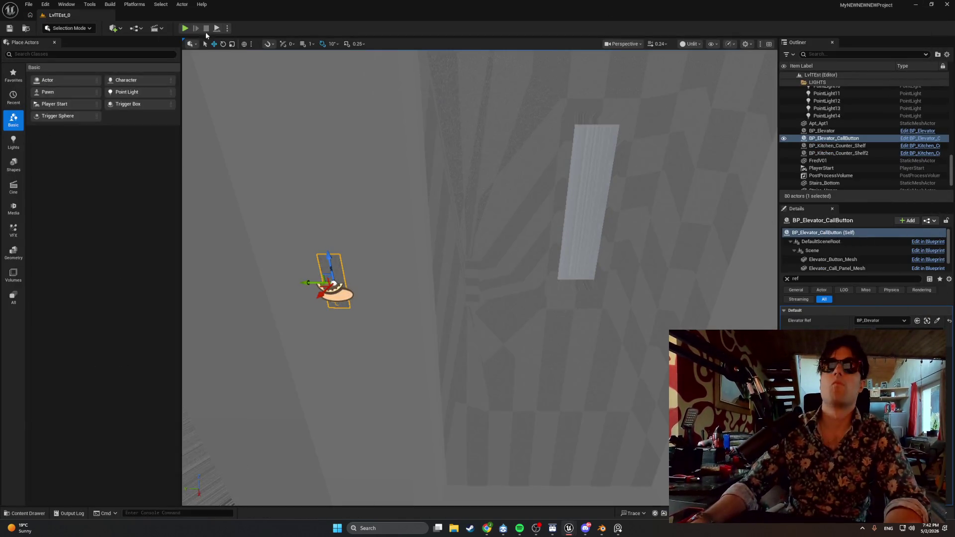
left_click(185, 28)
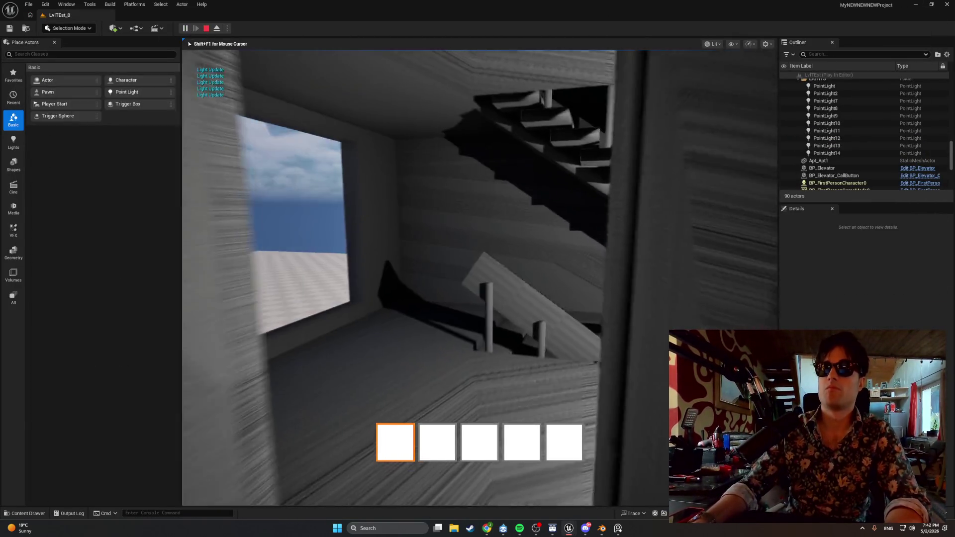
key("w")
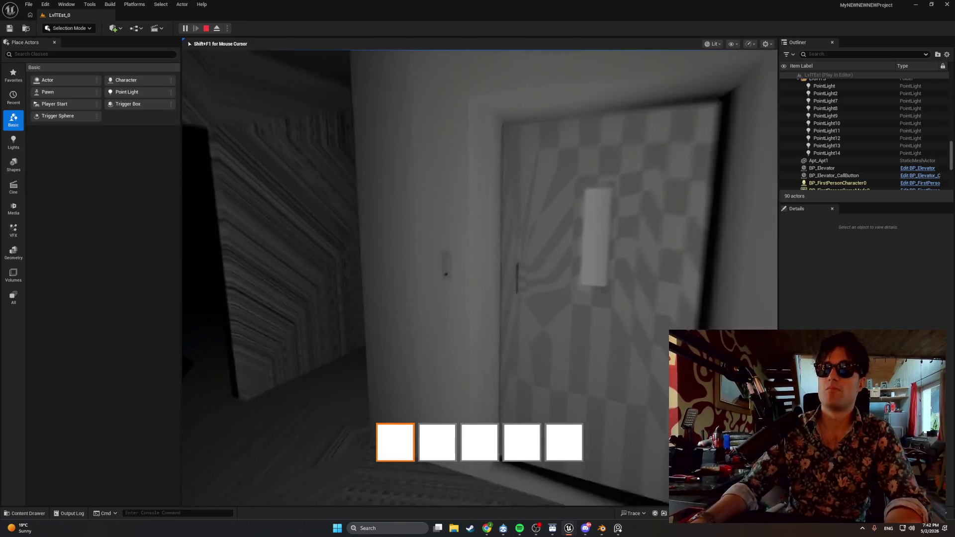
key("e")
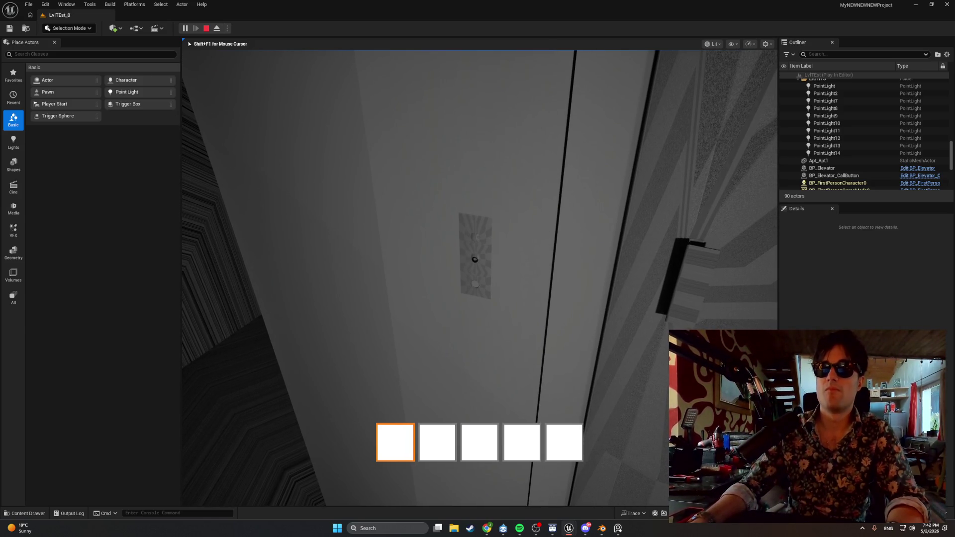
key("Escape")
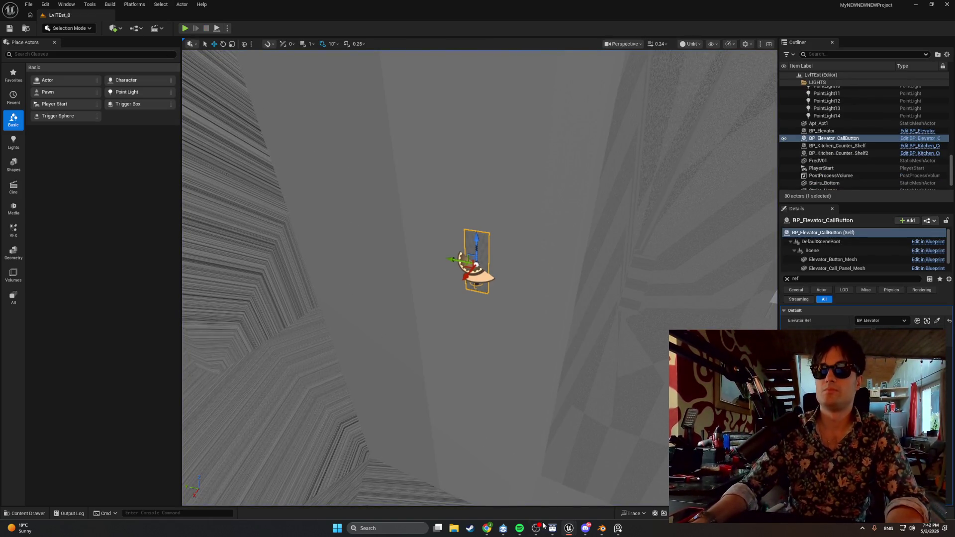
- Reopen the elevator button Blueprint and review its PressButton, timeline and SetLight graphs
mouse_move(569, 527)
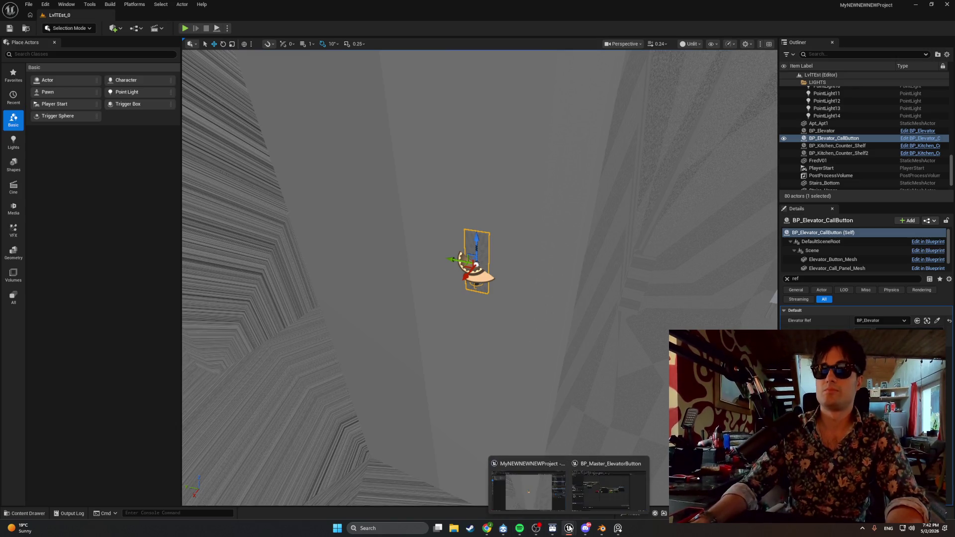
left_click(597, 503)
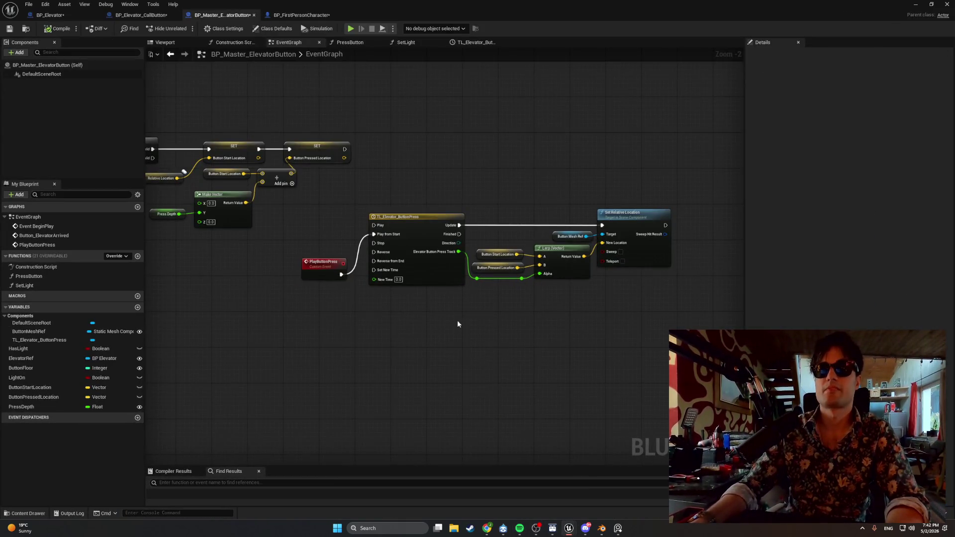
left_click(355, 44)
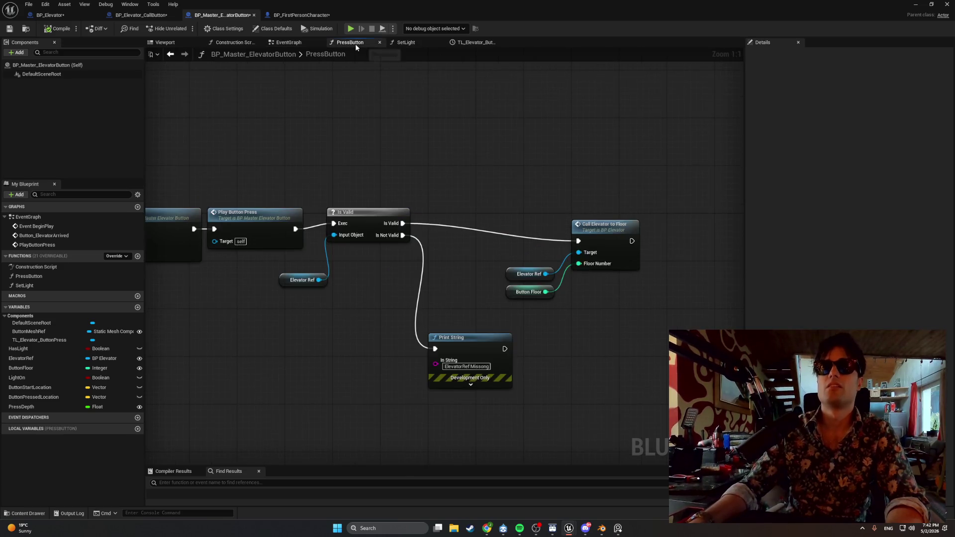
left_click_drag(556, 153, 602, 158)
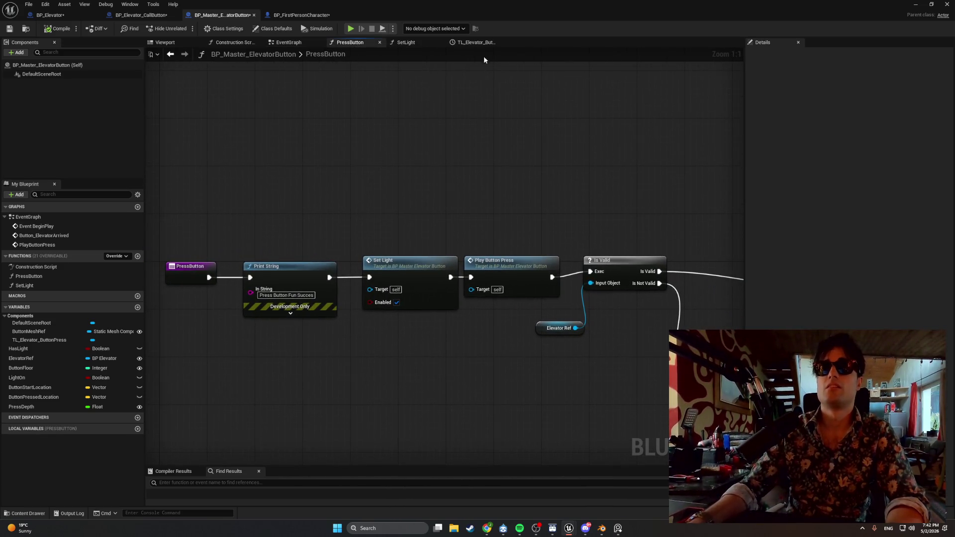
left_click(470, 42)
left_click(404, 44)
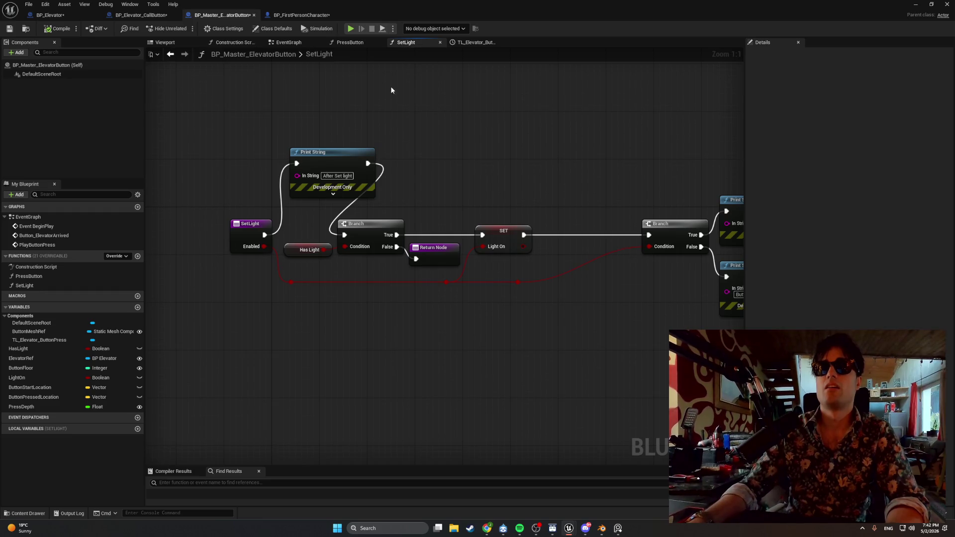
left_click(281, 42)
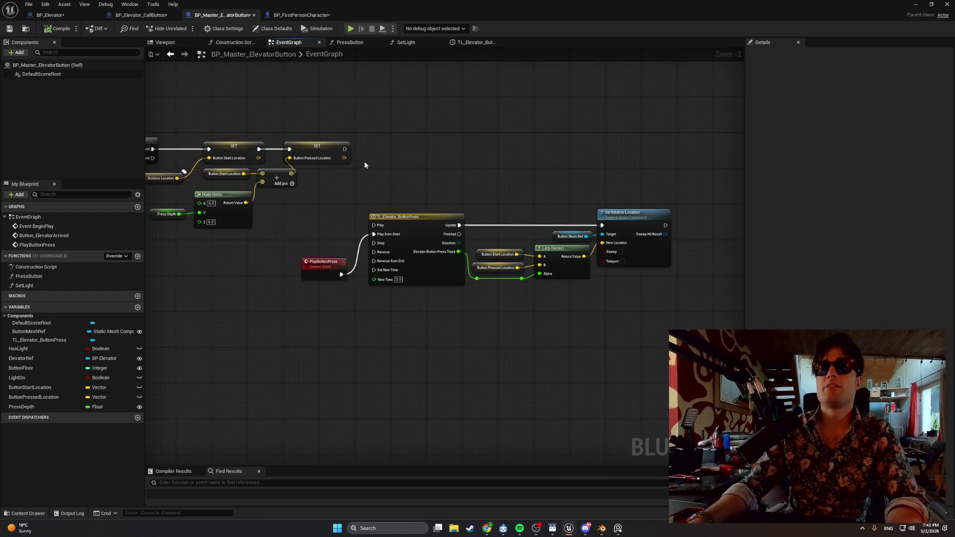
- Move the Press Depth wire from Make Vector's Y input to its X input
scroll(357, 181, "up", 2)
left_click_drag(428, 199, 842, 195)
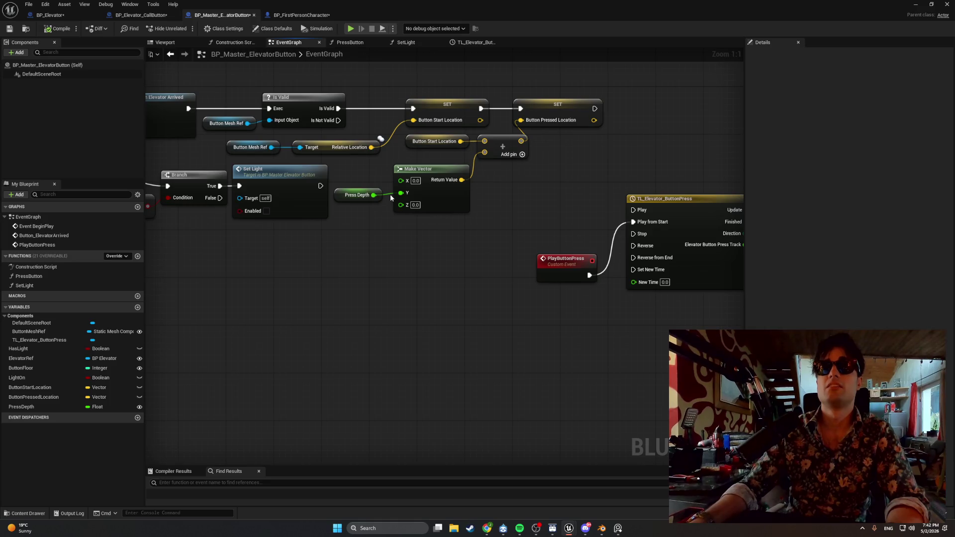
left_click(393, 197)
left_click(384, 197, "alt")
mouse_move(379, 197)
left_mouse_down()
mouse_move(379, 186)
mouse_move(400, 181)
left_mouse_up()
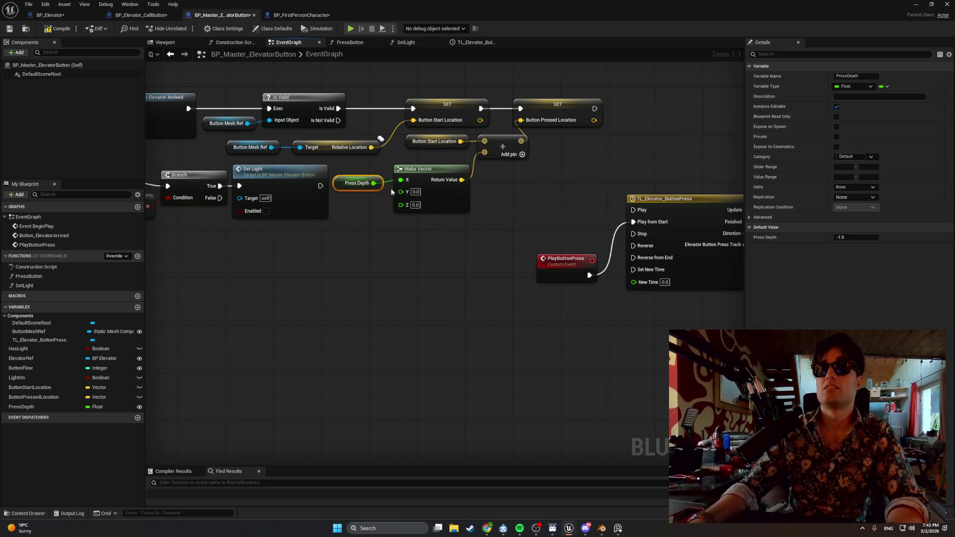
- Set Press Depth's default value to -0.2 and compile the Blueprint
left_click(852, 237)
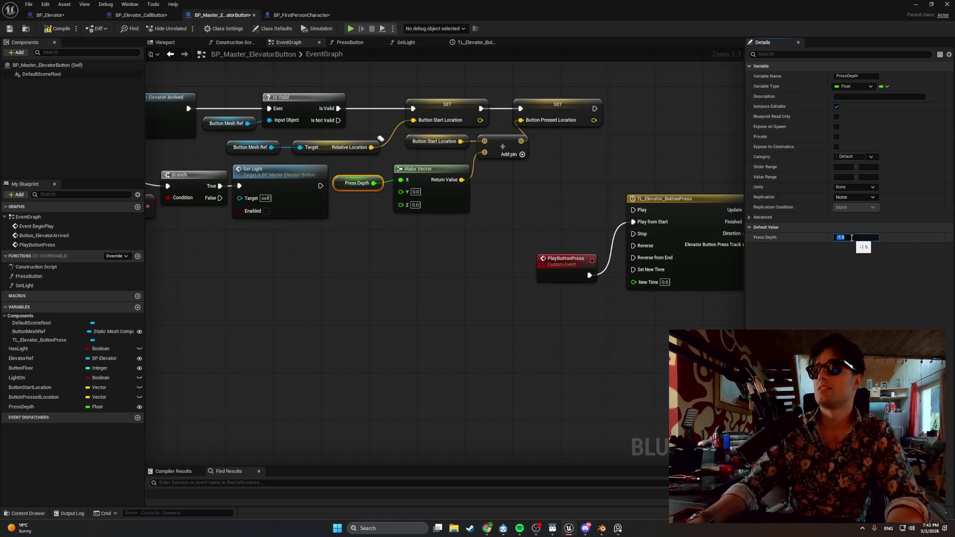
type("-1")
key("BackSpace")
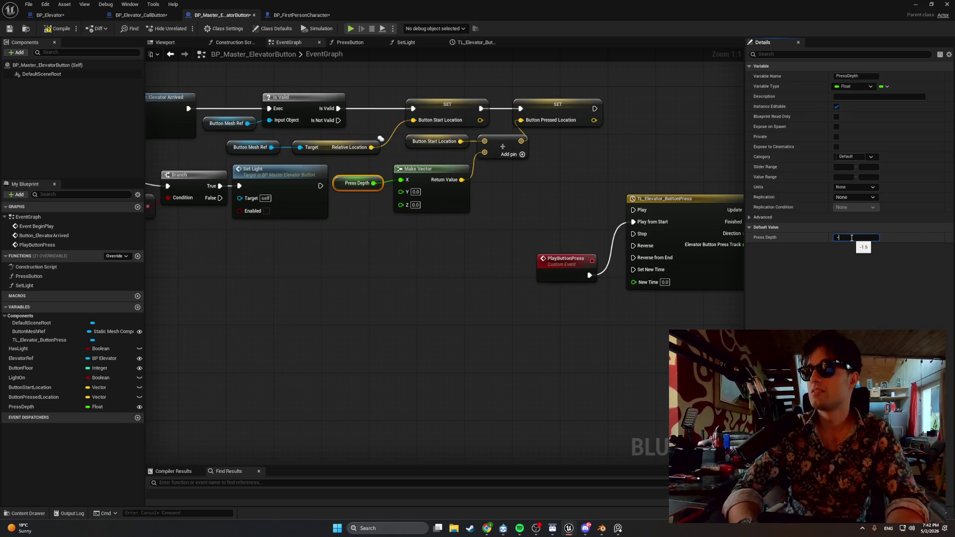
type("0.2")
key("Return")
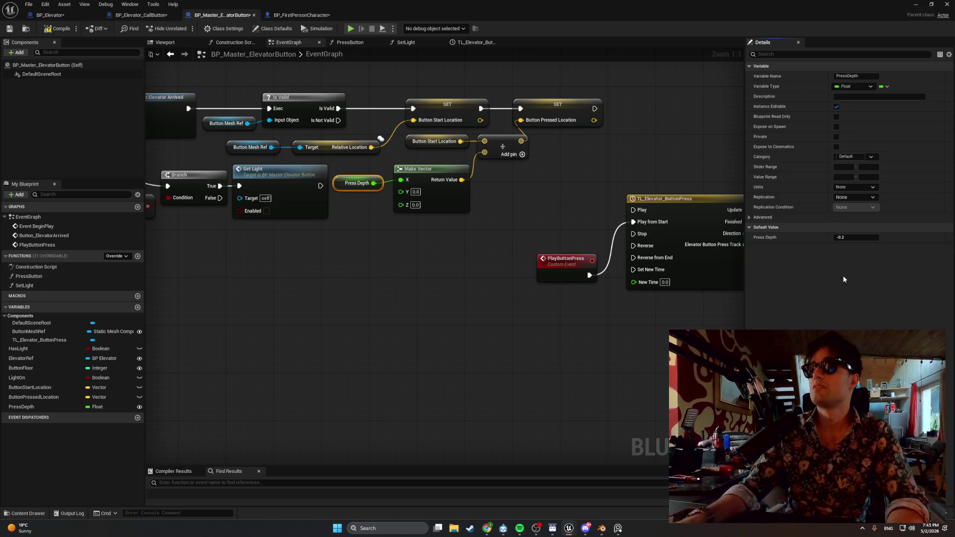
left_click(57, 29)
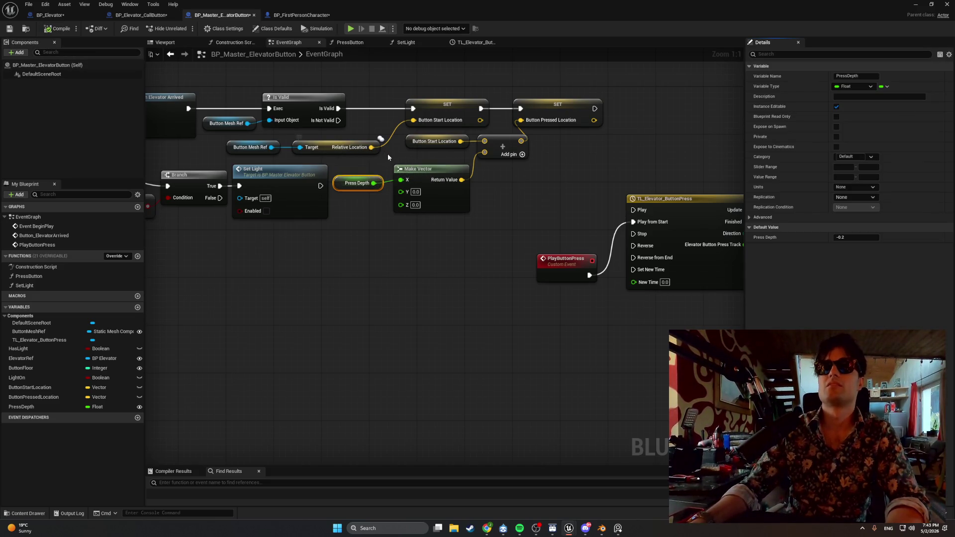
- Place the PlayButtonPress node right beside the TL_Elevator_ButtonPress timeline node
mouse_move(388, 159)
left_mouse_down()
mouse_move(418, 158)
mouse_move(290, 154)
left_mouse_up()
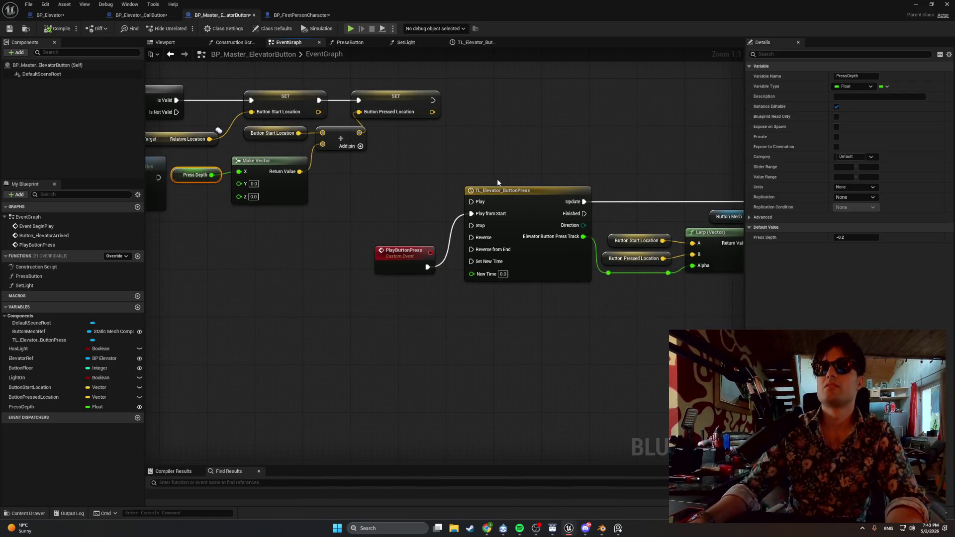
left_click_drag(413, 250, 424, 197)
mouse_move(548, 149)
left_mouse_down()
mouse_move(371, 142)
mouse_move(394, 143)
left_mouse_up()
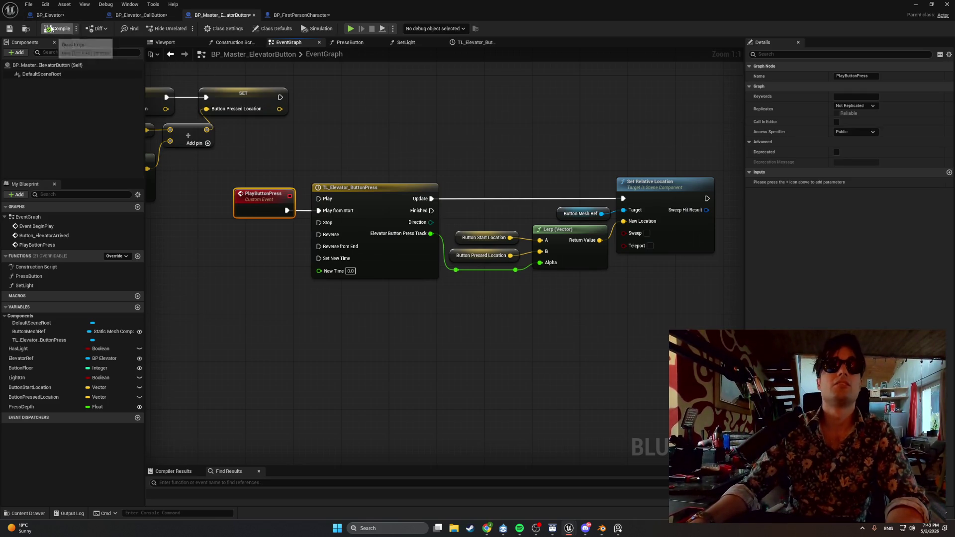
- Rerun the hallway level, press E at the call button to see light and press-success messages, then stop
left_click(915, 5)
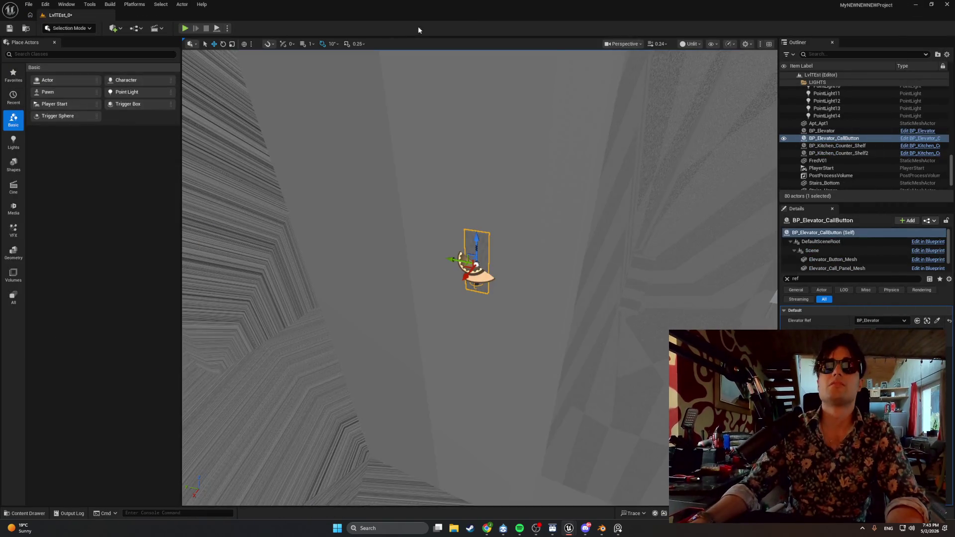
left_click(185, 29)
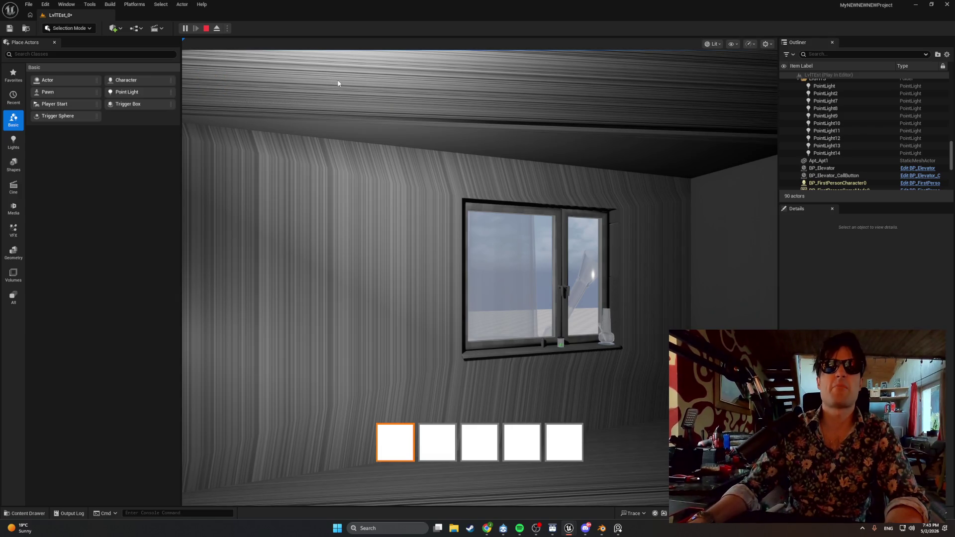
left_click(421, 93)
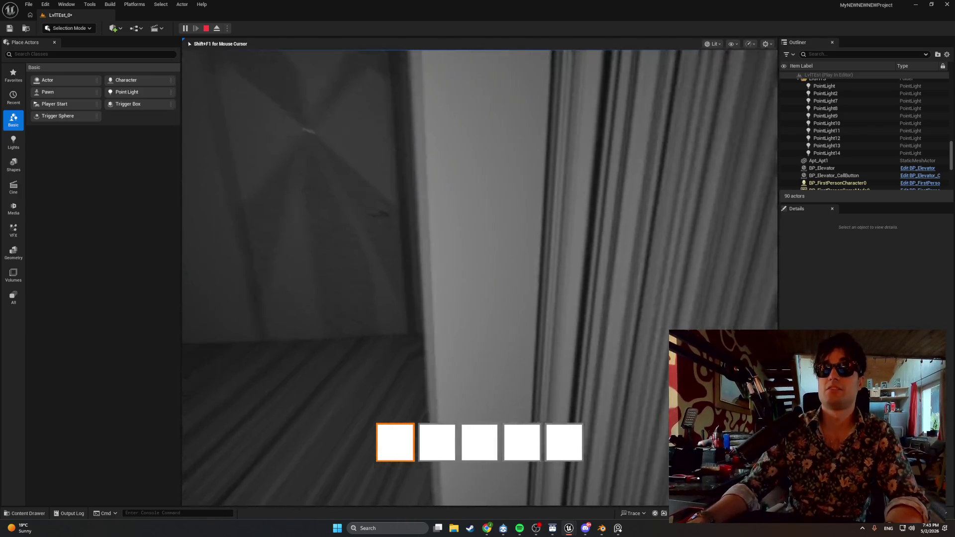
key("w")
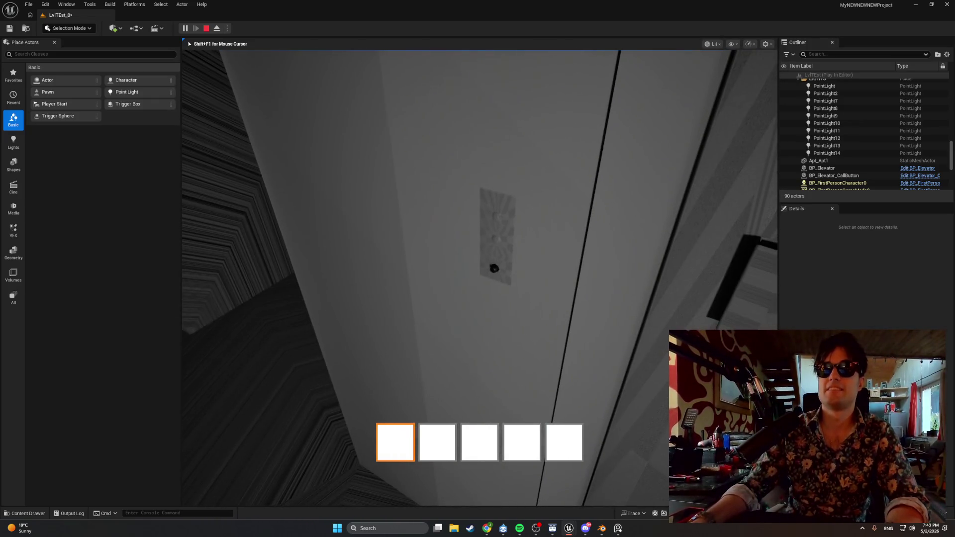
key("e")
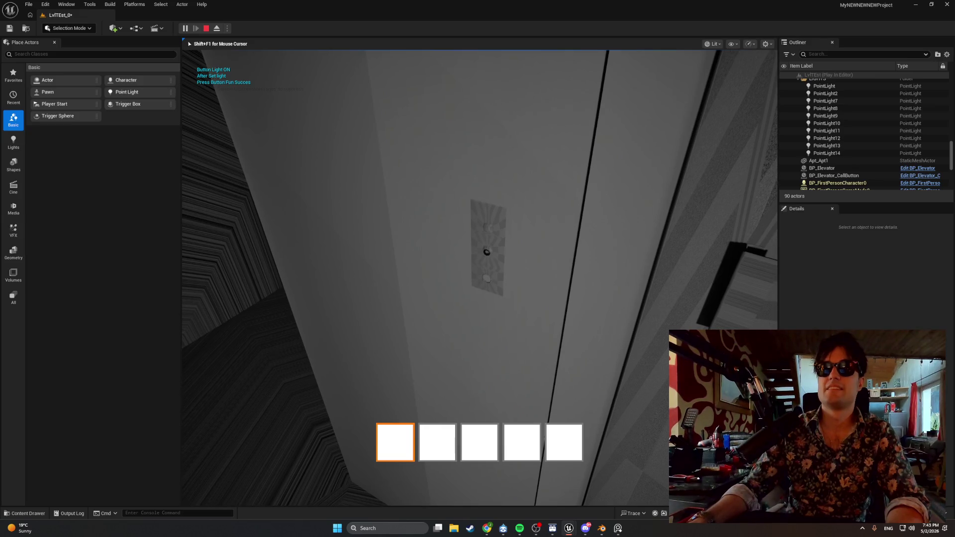
key("Escape")
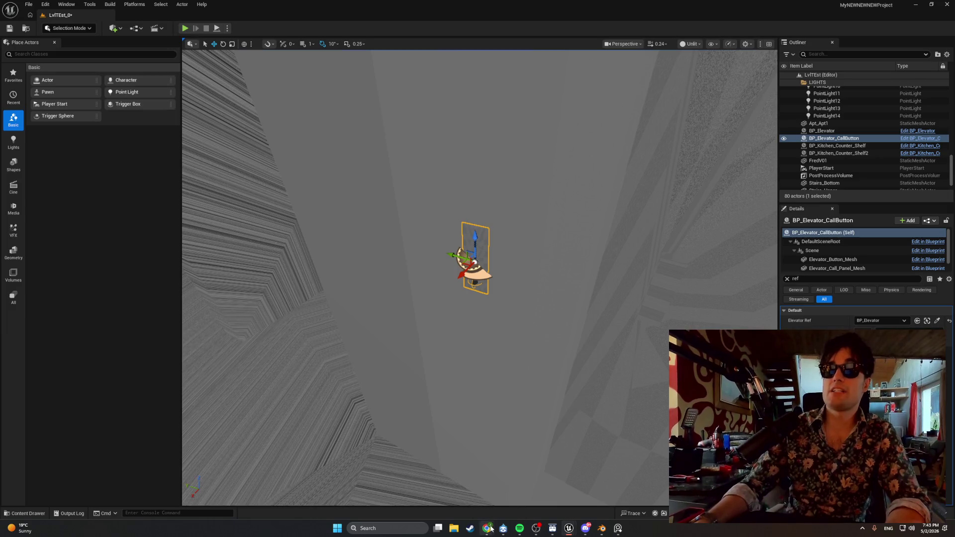
- Return to the Blueprint editor and pan past Is Valid, SET, Bind Event and Branch to the PlayButtonPress timeline
mouse_move(487, 529)
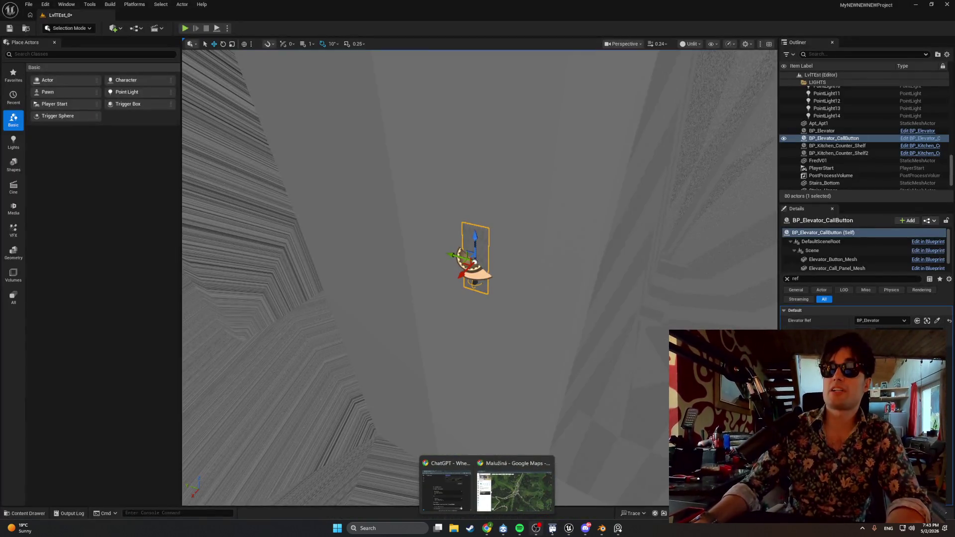
mouse_move(569, 529)
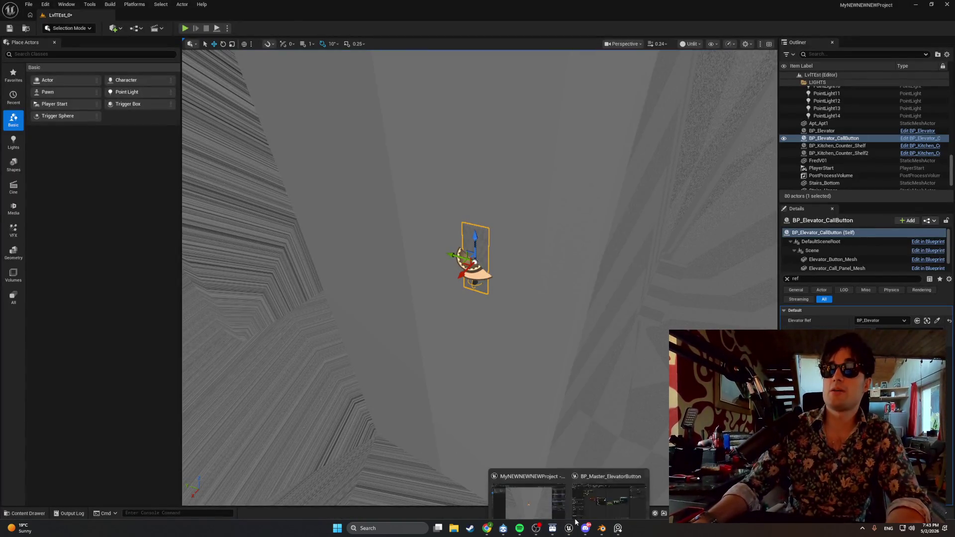
left_click(600, 497)
left_click_drag(150, 222, 407, 285)
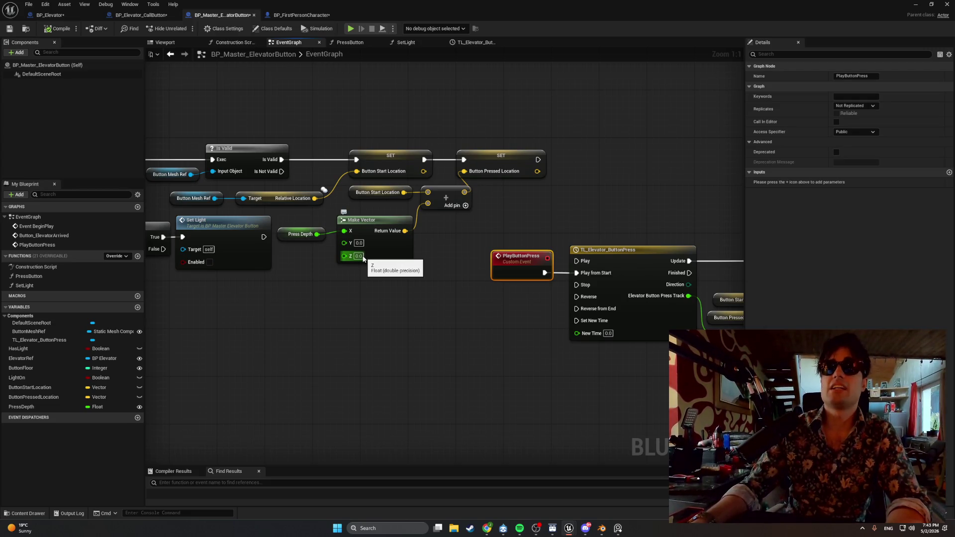
mouse_move(363, 258)
left_mouse_down()
mouse_move(472, 290)
mouse_move(570, 293)
left_mouse_up()
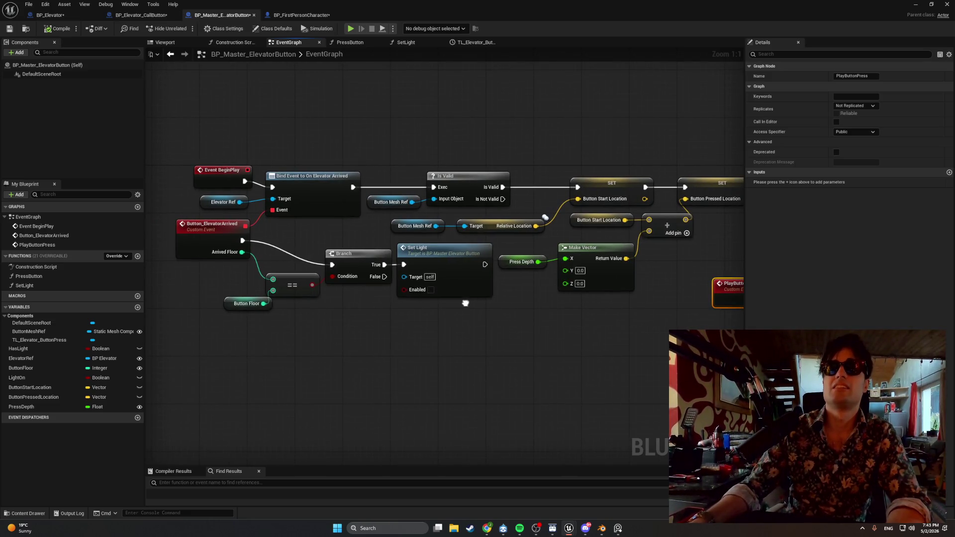
left_click_drag(465, 303, 232, 256)
left_click_drag(392, 272, 320, 267)
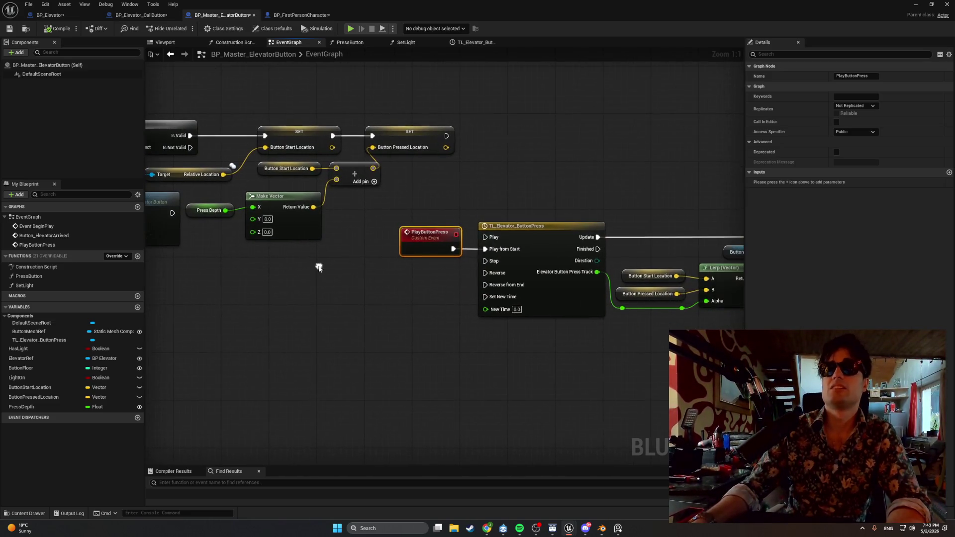
- Inspect the TL_Elevator_ButtonPress curve, then switch to BP_Elevator's event graph
double_click(494, 226)
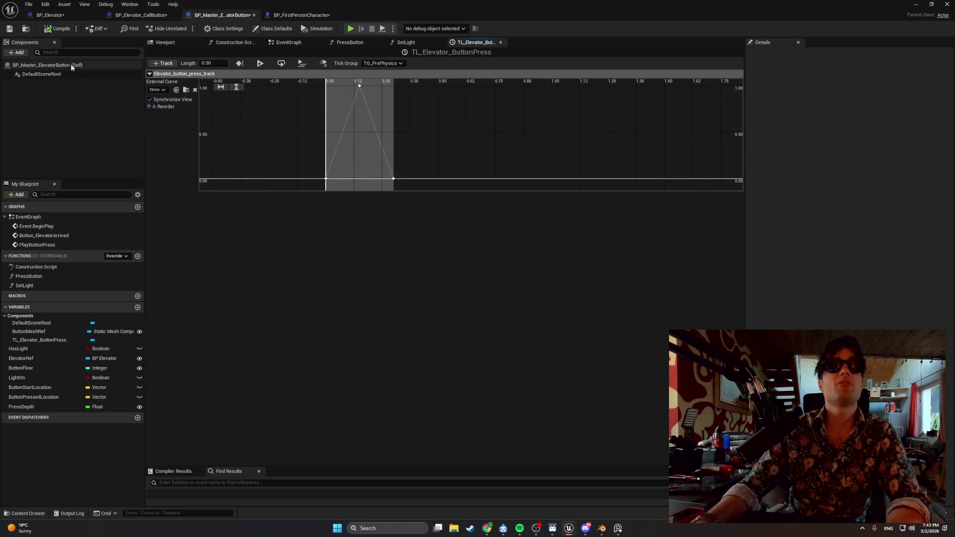
left_click(53, 15)
left_click_drag(451, 212, 423, 207)
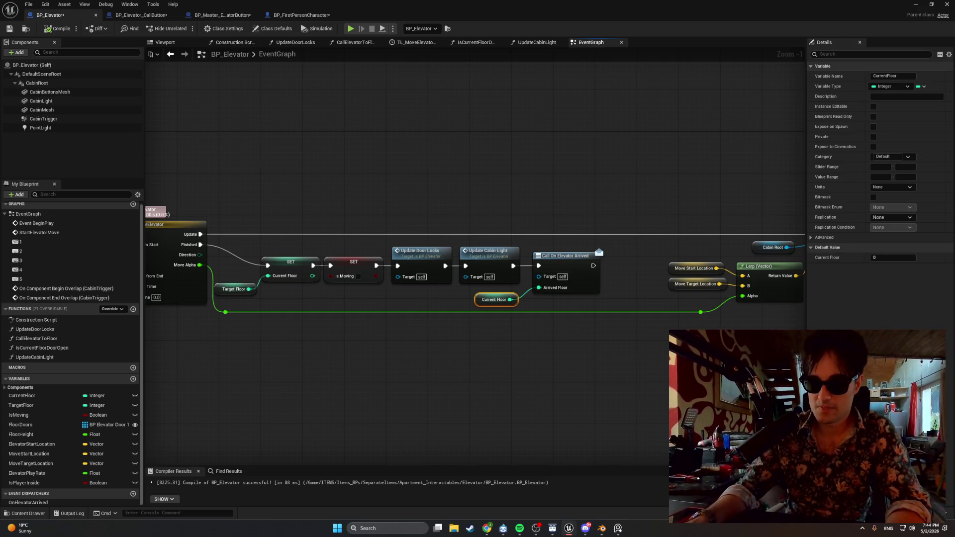
key("alt+Tab")
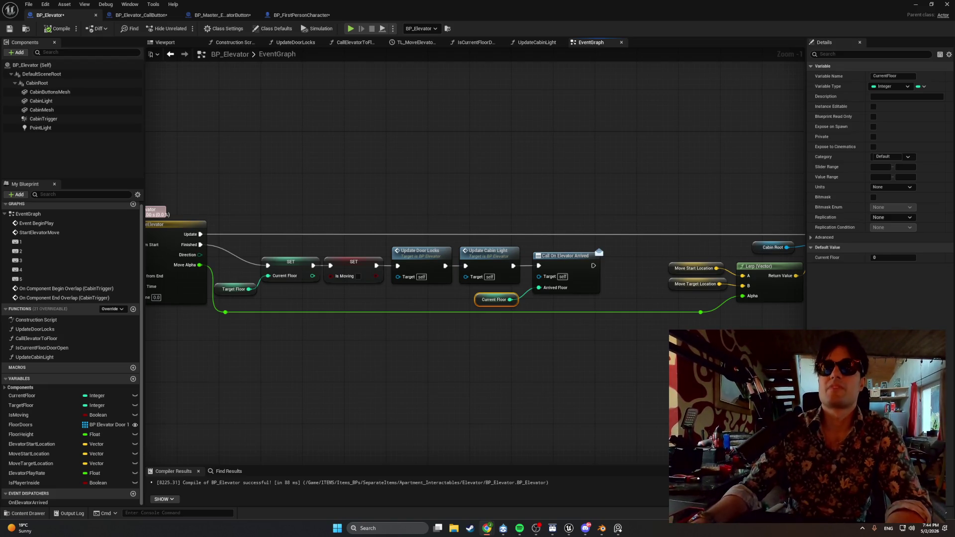
scroll(424, 435, "left", 10)
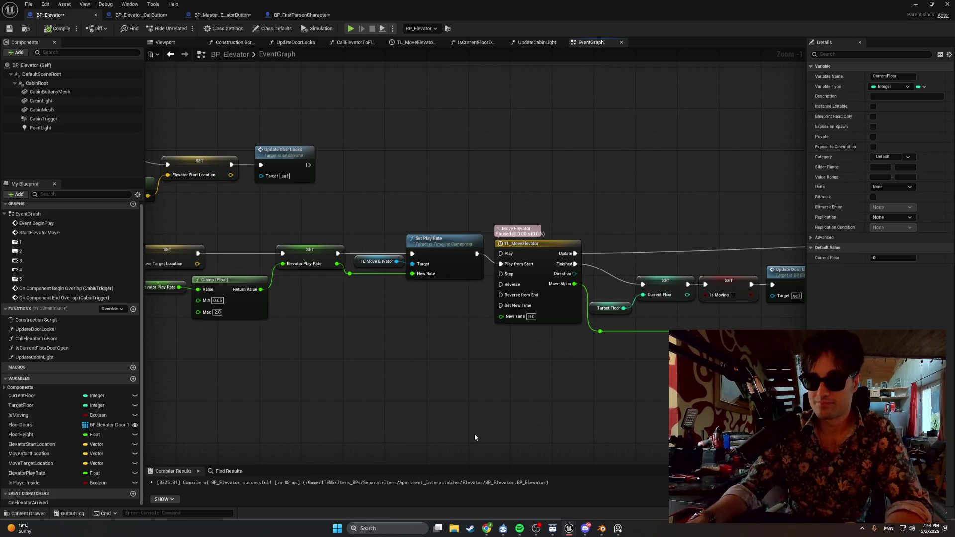
mouse_move(396, 411)
left_mouse_down()
mouse_move(628, 426)
mouse_move(691, 410)
mouse_move(563, 422)
left_mouse_up()
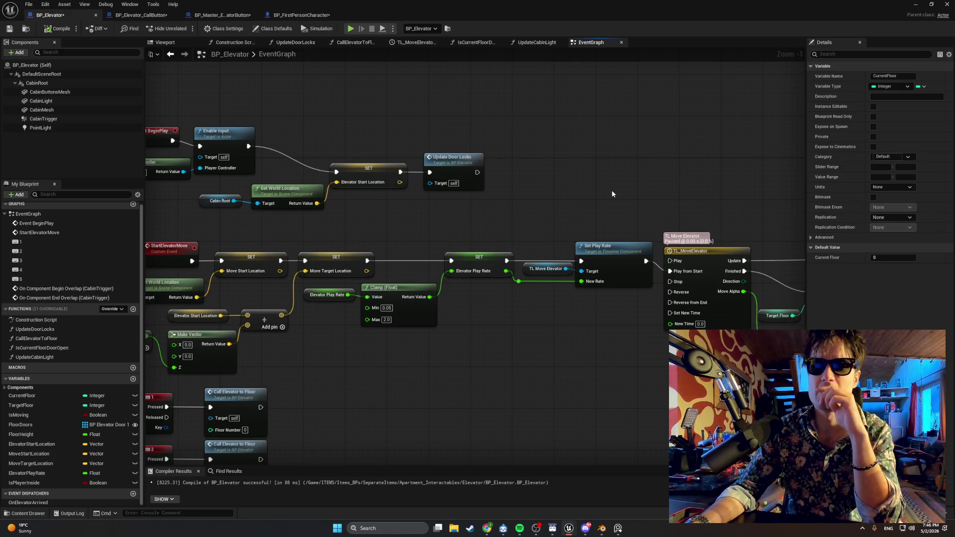
left_click_drag(571, 158, 404, 153)
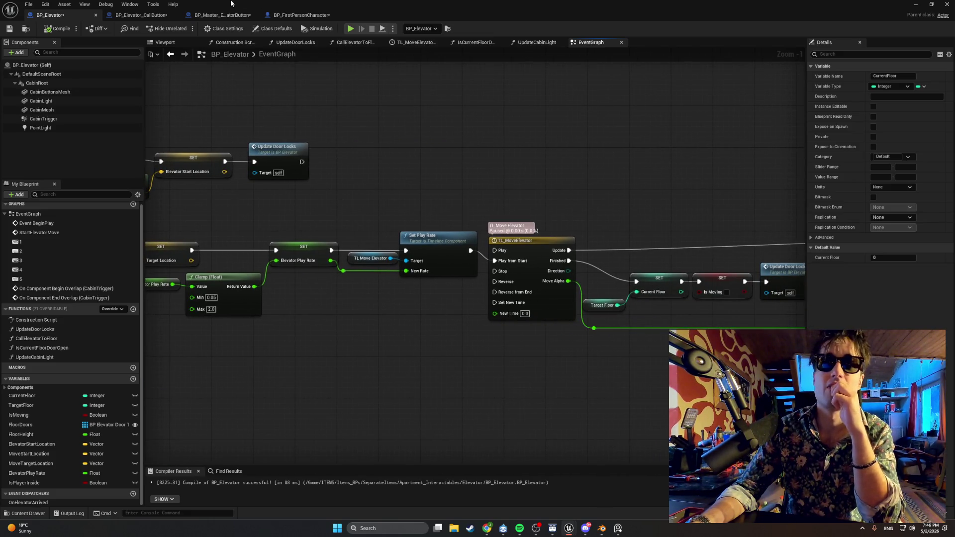
left_click(218, 15)
- Check BP_FirstPersonCharacter and BP_Elevator_CallButton, then reopen BP_Master_ElevatorButton's EventGraph at the BeginPlay nodes
left_click(298, 15)
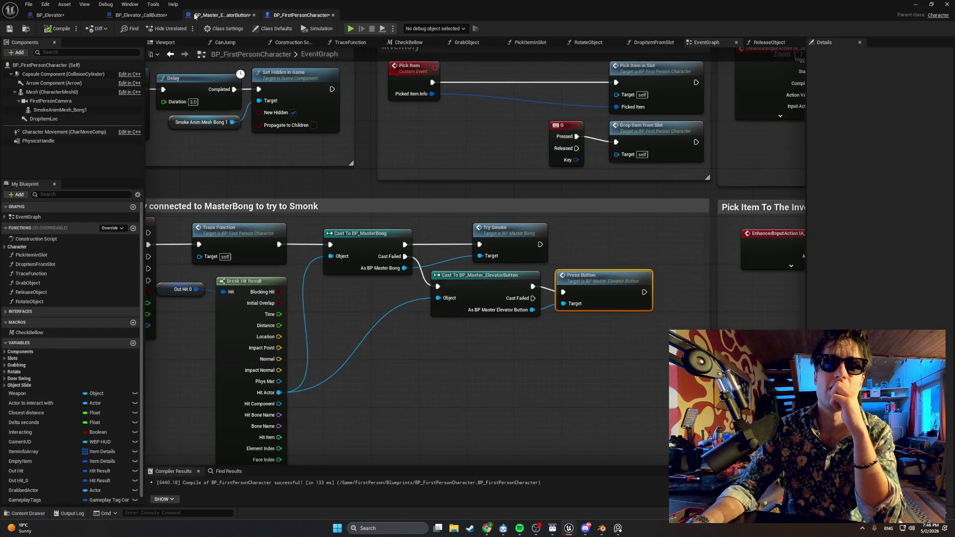
left_click(141, 15)
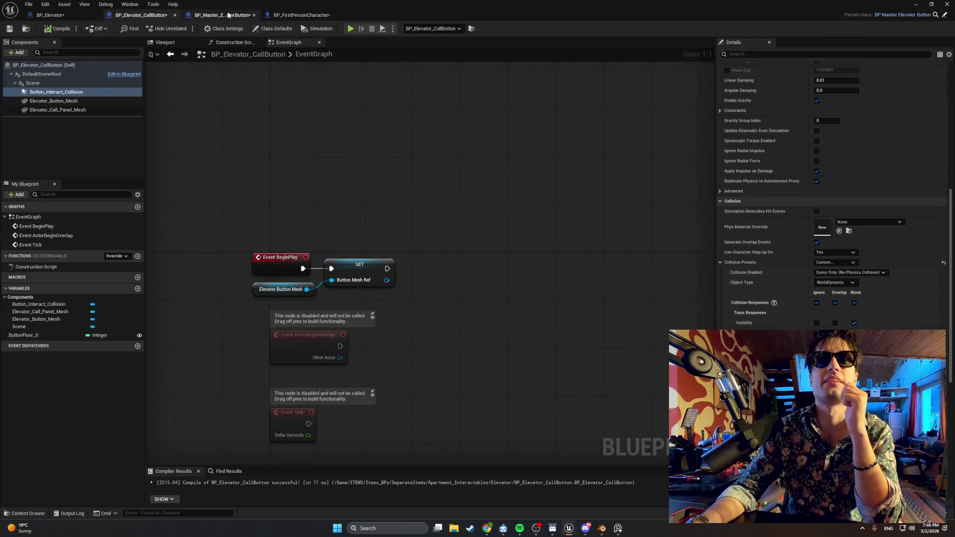
left_click(228, 17)
left_click(288, 42)
mouse_move(361, 132)
left_mouse_down()
mouse_move(467, 281)
mouse_move(515, 272)
left_mouse_up()
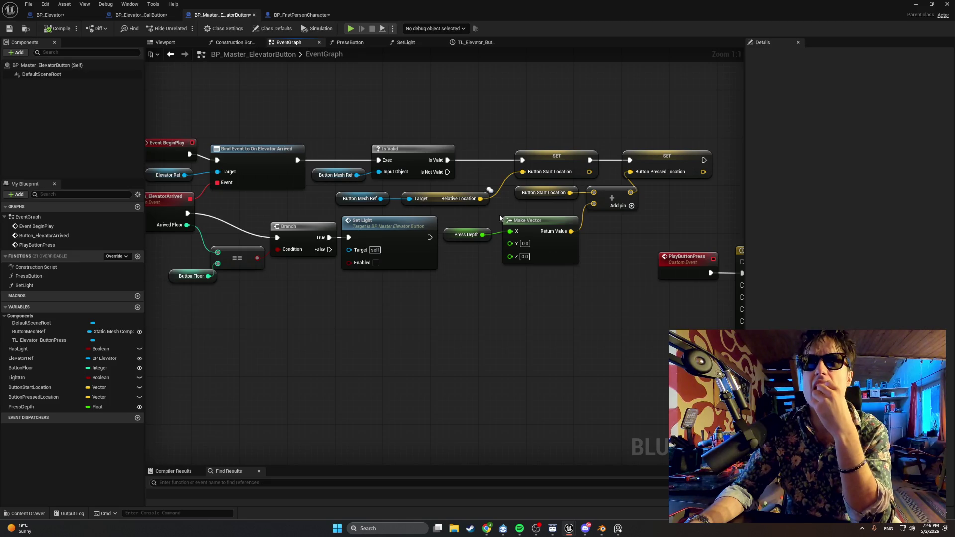
left_click(519, 194)
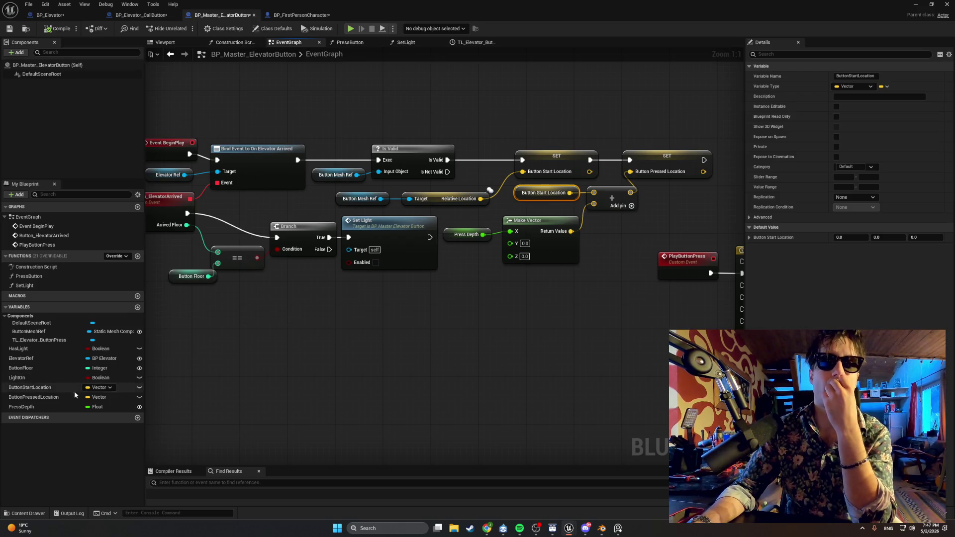
left_click(64, 400)
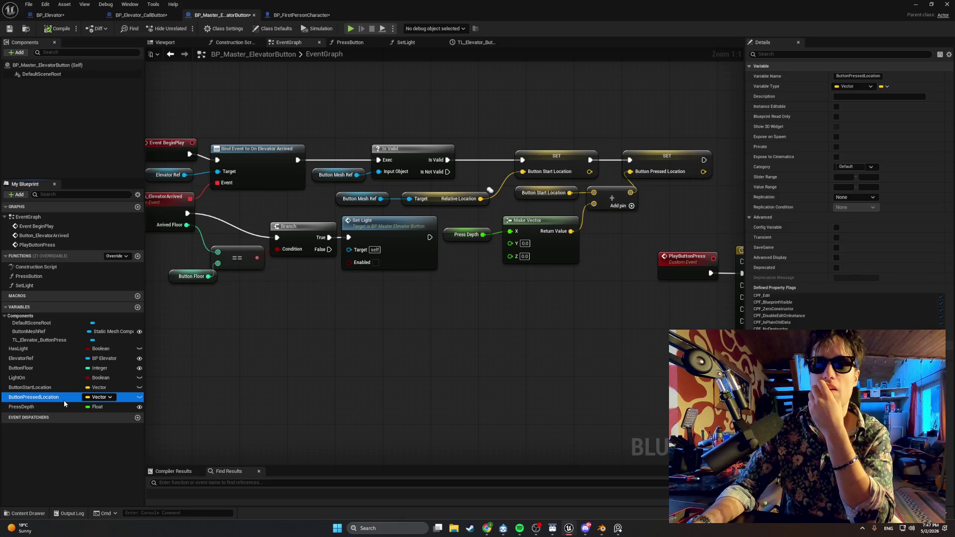
key("alt+Tab")
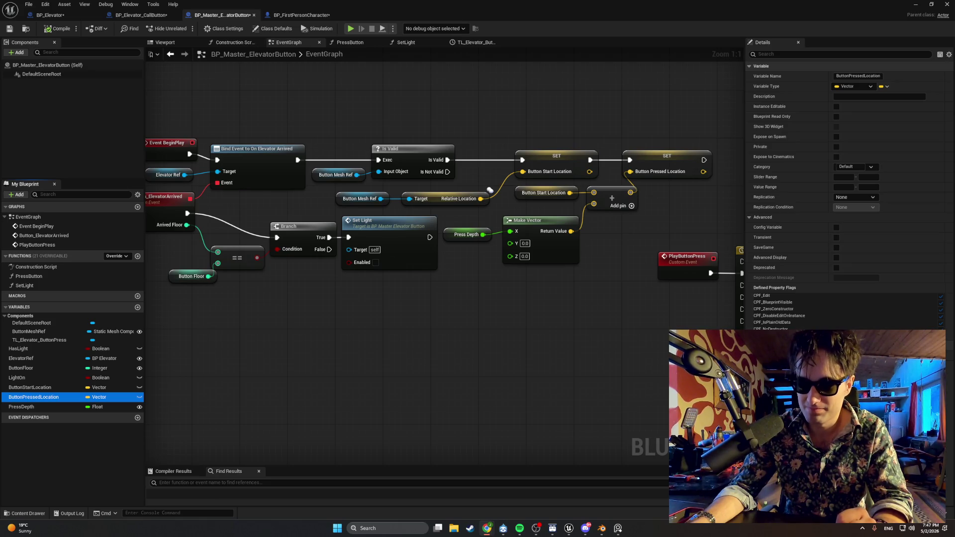
mouse_move(640, 416)
left_mouse_down()
mouse_move(369, 421)
mouse_move(377, 417)
left_mouse_up()
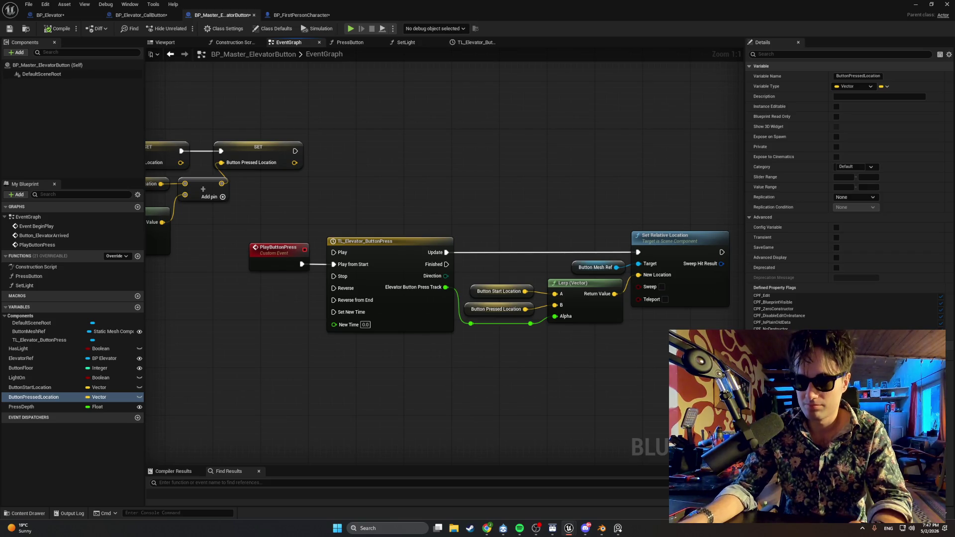
- Rewire Set Relative Location from the timeline's Finished instead of Update and shift the location nodes down
key("alt+Tab")
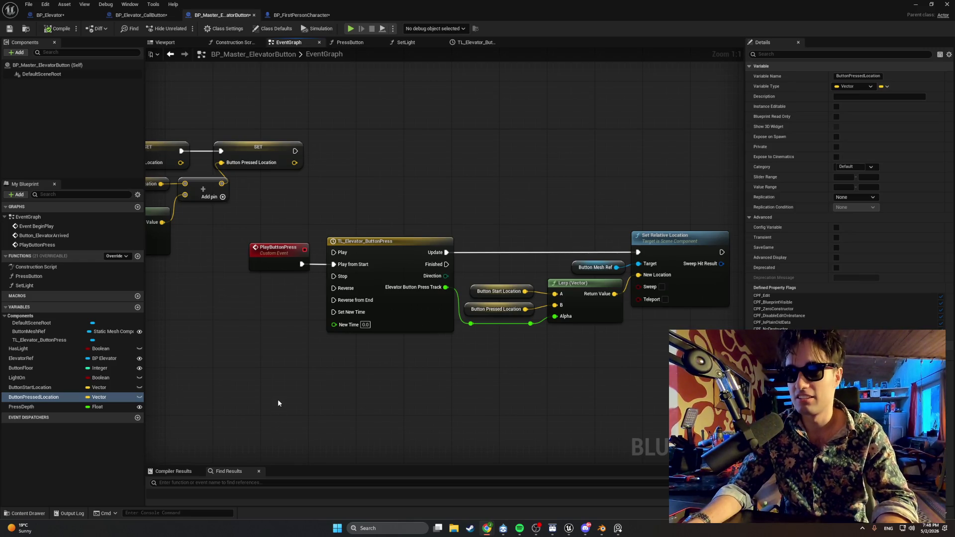
left_click_drag(622, 211, 458, 350)
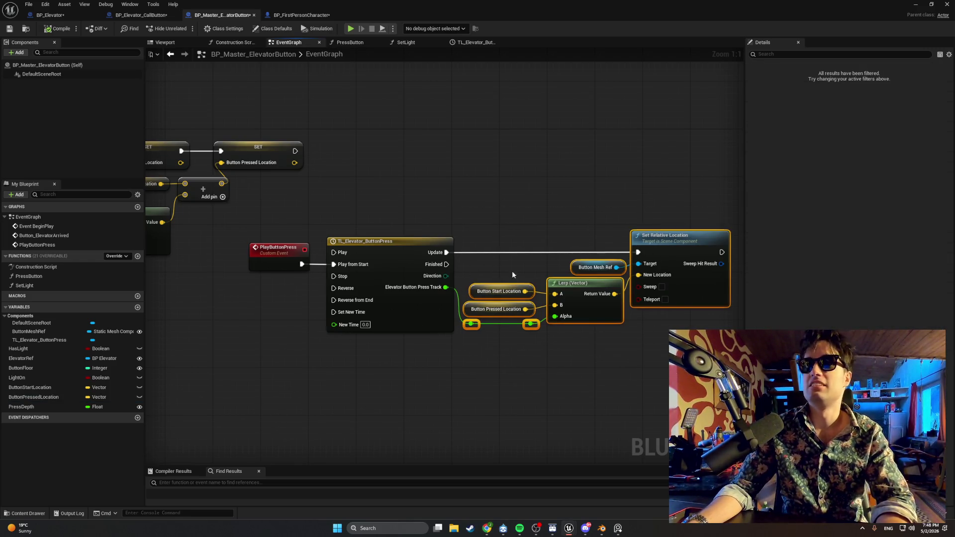
mouse_move(447, 264)
left_mouse_down()
mouse_move(485, 269)
mouse_move(637, 253)
left_mouse_up()
left_click(587, 253, "alt")
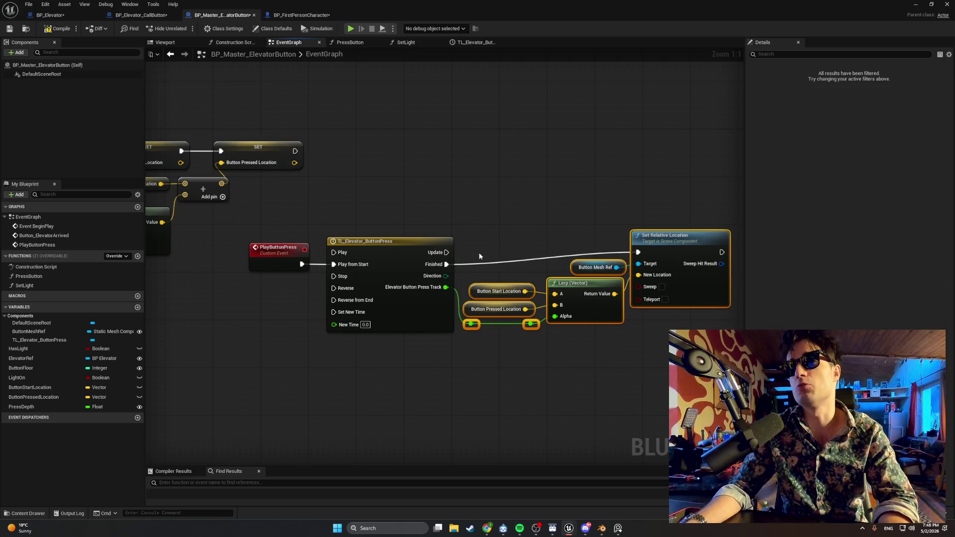
left_click_drag(685, 211, 464, 388)
mouse_move(678, 245)
left_mouse_down()
mouse_move(673, 263)
mouse_move(676, 255)
left_mouse_up()
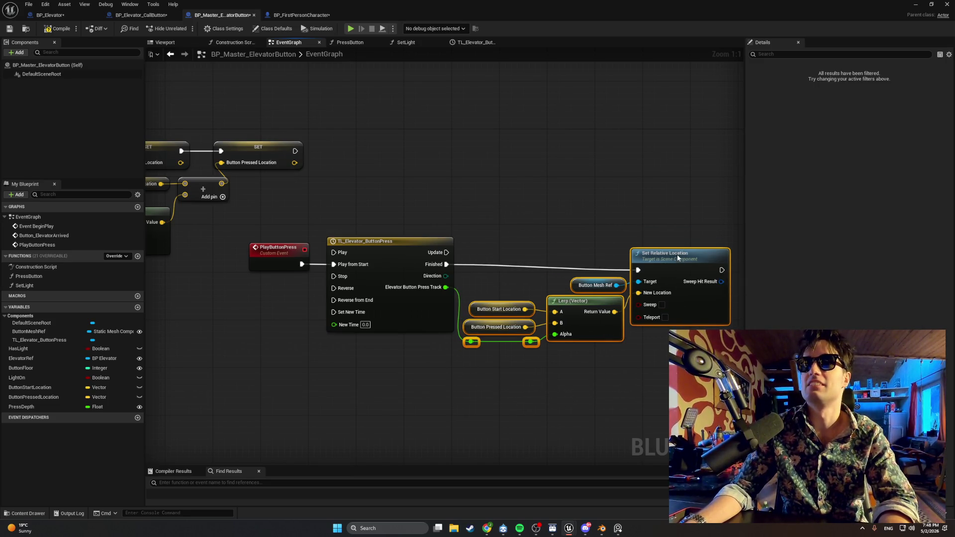
left_click(610, 230)
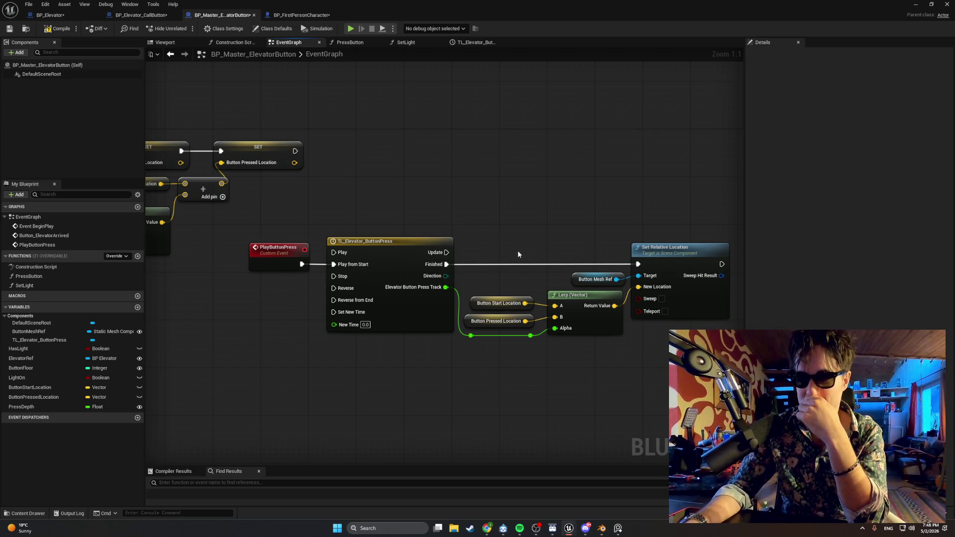
- Reconnect Update to Set Relative Location and move the Lerp group beside the timeline
left_click_drag(446, 252, 644, 263)
left_click(484, 268)
left_click_drag(446, 252, 638, 264)
mouse_move(693, 232)
left_mouse_down()
mouse_move(630, 321)
mouse_move(462, 381)
left_mouse_up()
left_click_drag(650, 253, 649, 242)
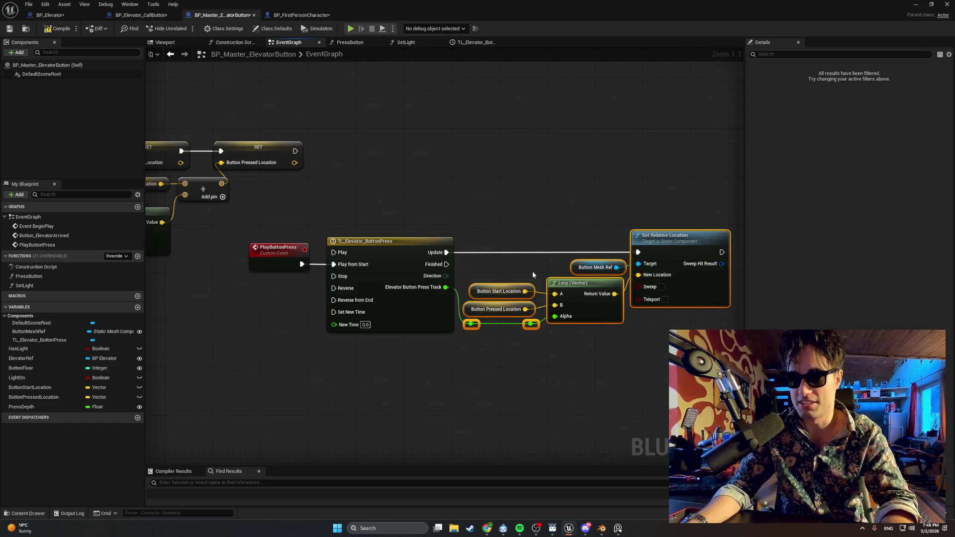
left_click_drag(438, 219, 634, 219)
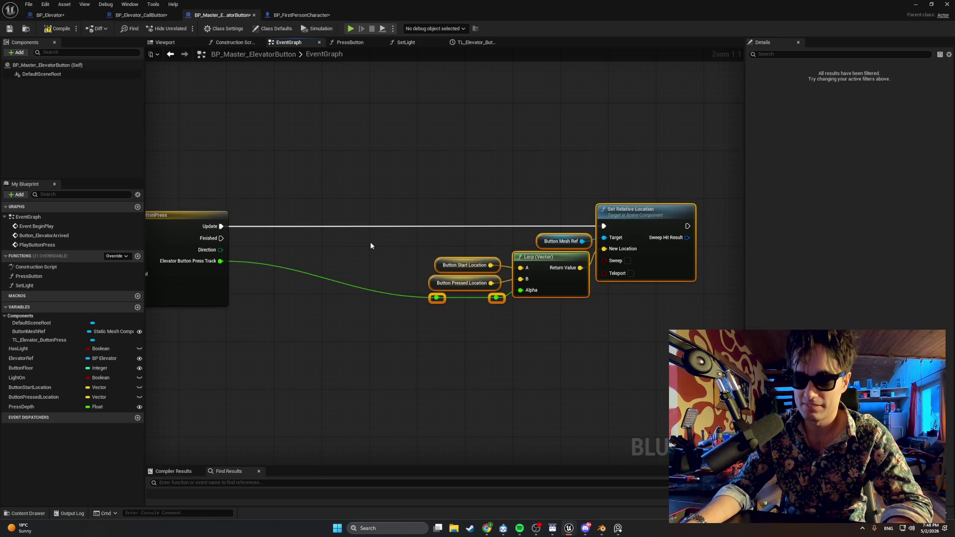
- Duplicate Button Mesh Ref and add a second Set Relative Location node driven by it
left_click_drag(221, 238, 281, 247)
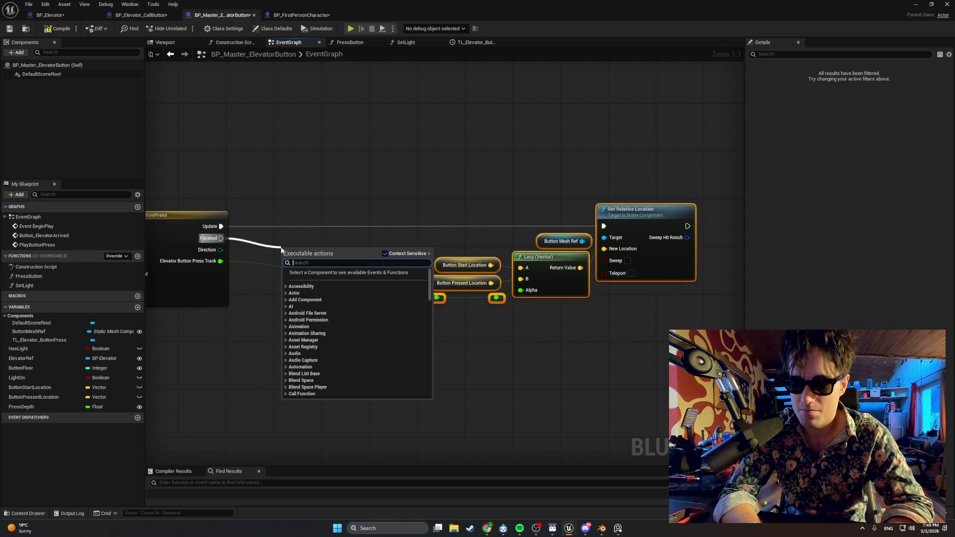
type("set r")
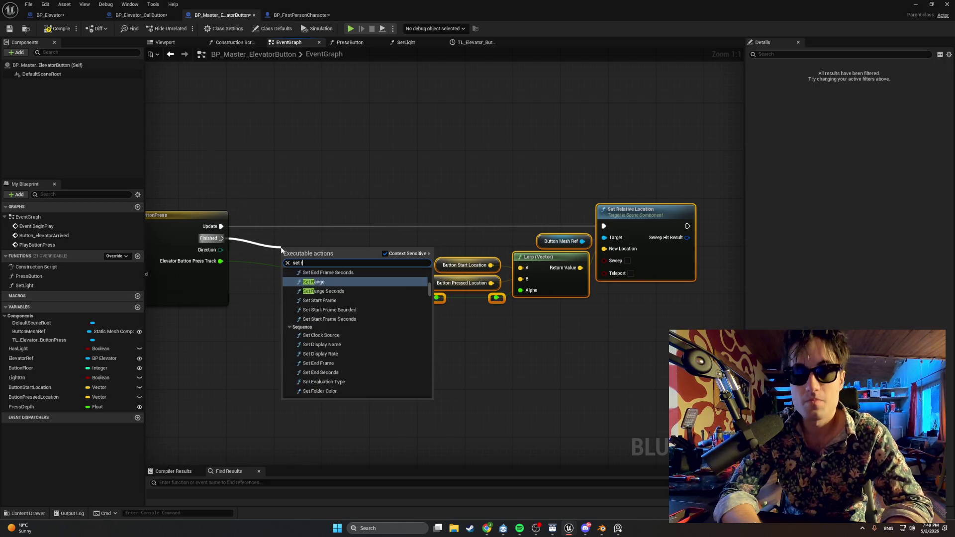
type("elative lo")
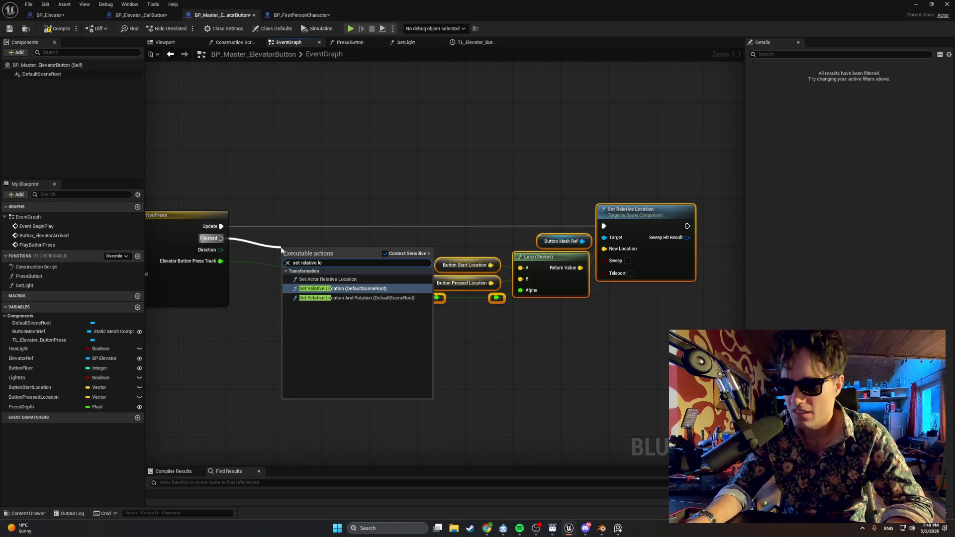
left_click(203, 317)
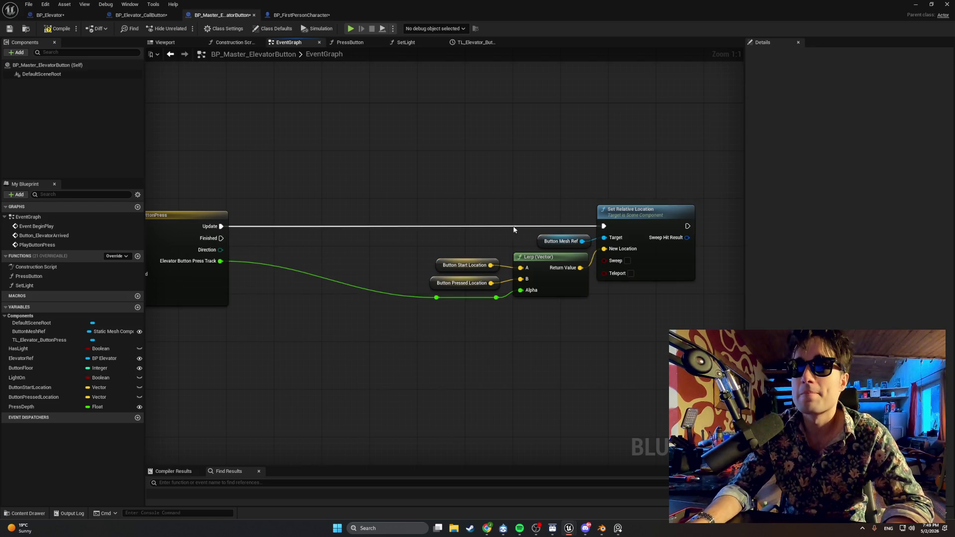
left_click(541, 237)
key("ctrl+c")
key("ctrl+v")
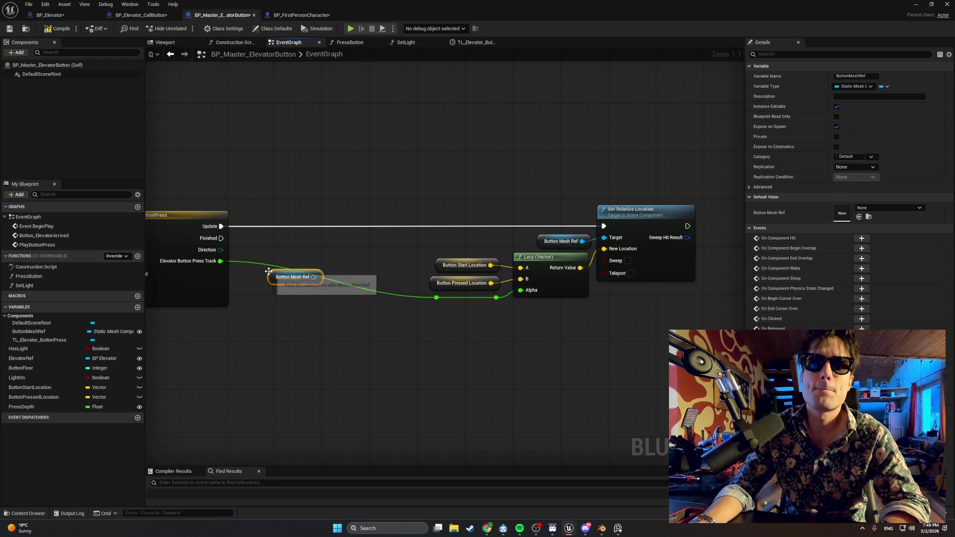
left_click_drag(313, 277, 344, 258)
type("set ")
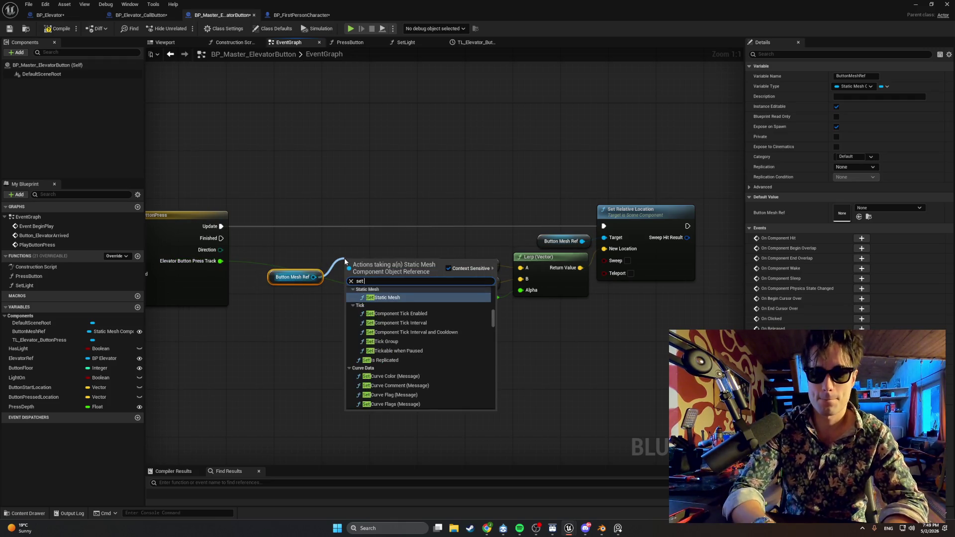
type("rel loc")
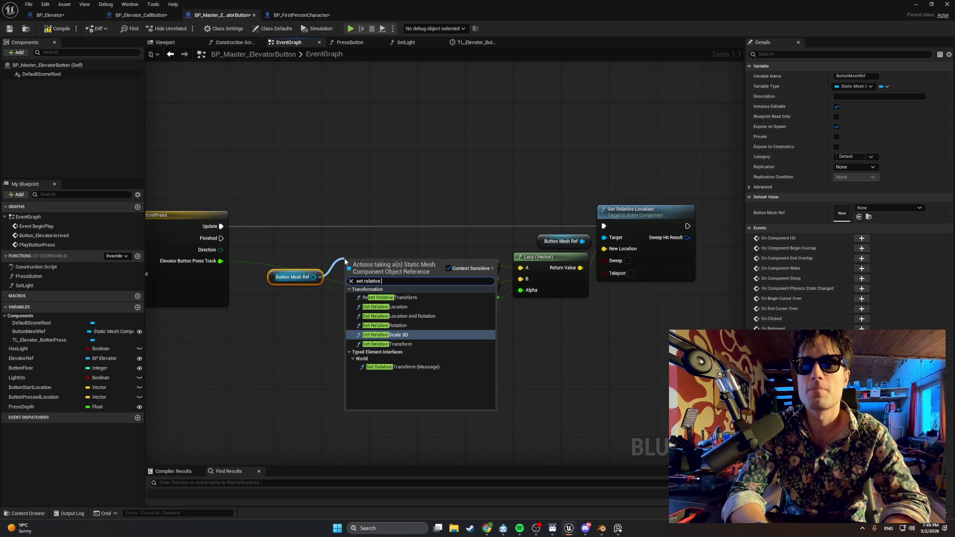
key("Return")
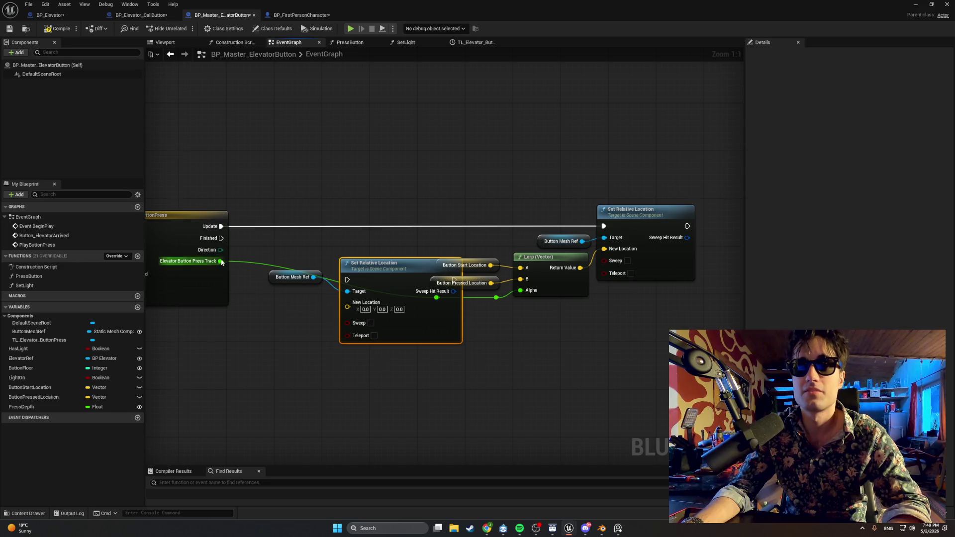
- Move the new reset nodes down and right, placing the Alpha reroute point below them
left_click_drag(490, 390, 279, 285)
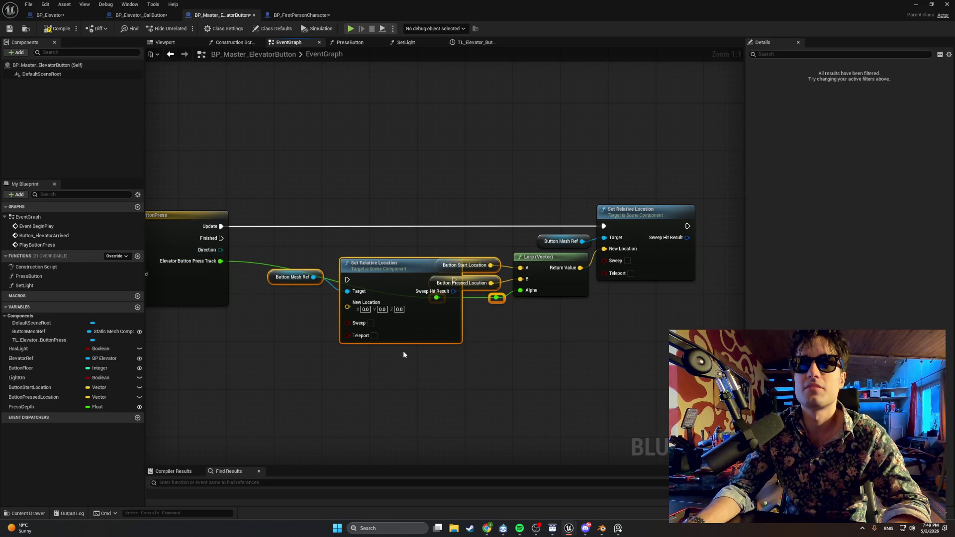
left_click_drag(354, 264, 380, 348)
mouse_move(437, 297)
left_mouse_down()
mouse_move(232, 363)
mouse_move(437, 298)
mouse_move(499, 312)
left_mouse_up()
left_click(398, 308)
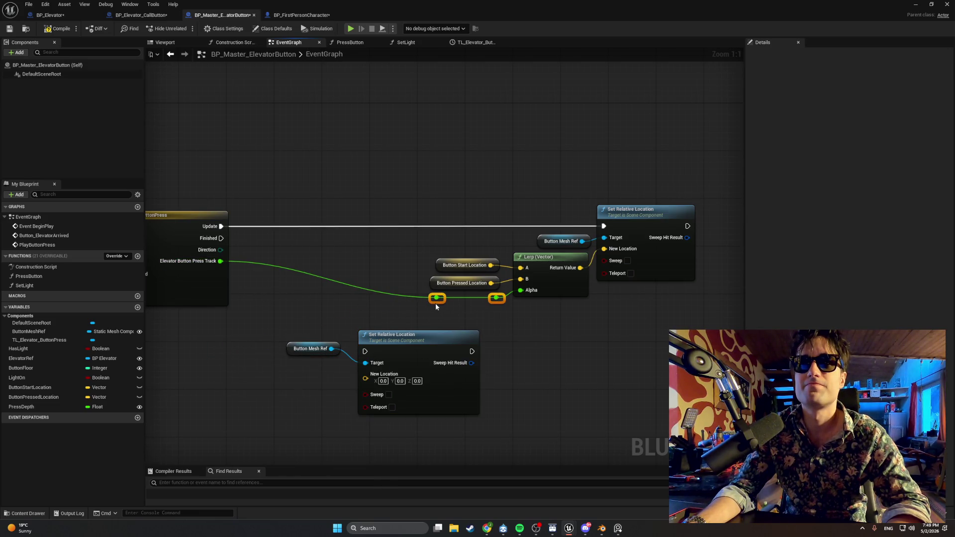
mouse_move(436, 305)
left_mouse_down()
mouse_move(439, 386)
mouse_move(411, 387)
left_mouse_up()
left_click(374, 341)
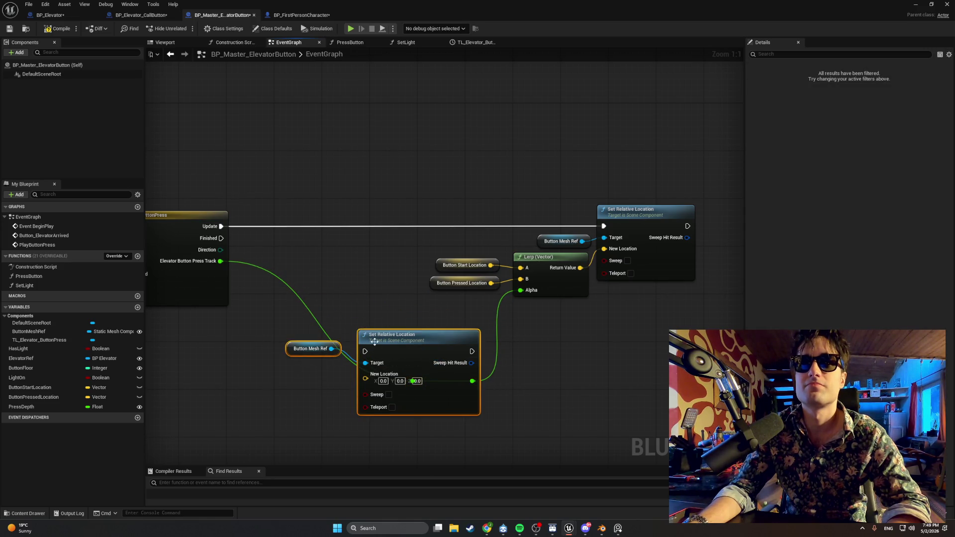
left_click_drag(374, 342, 577, 318)
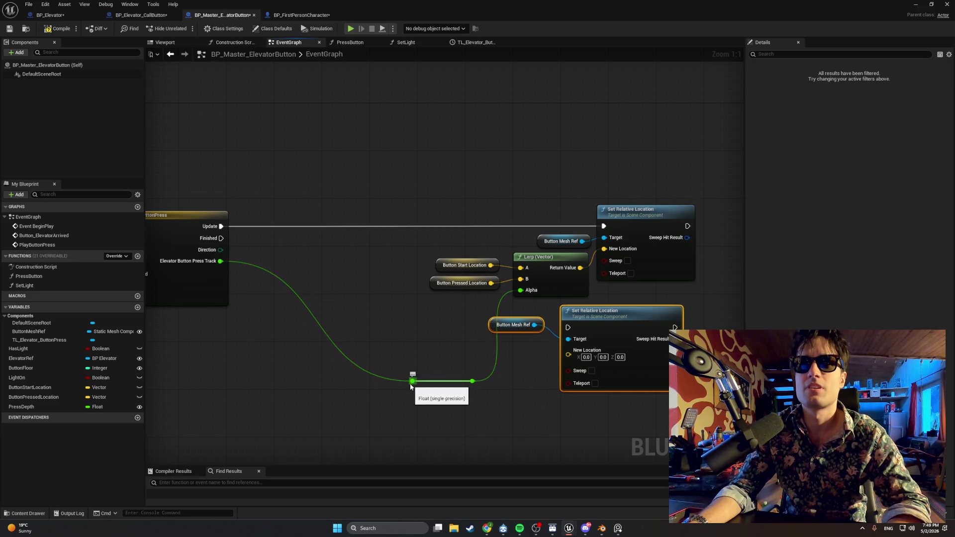
left_click_drag(411, 384, 262, 391)
- Play the recommended track Brigitte in Spotify and minimise it
left_click(520, 528)
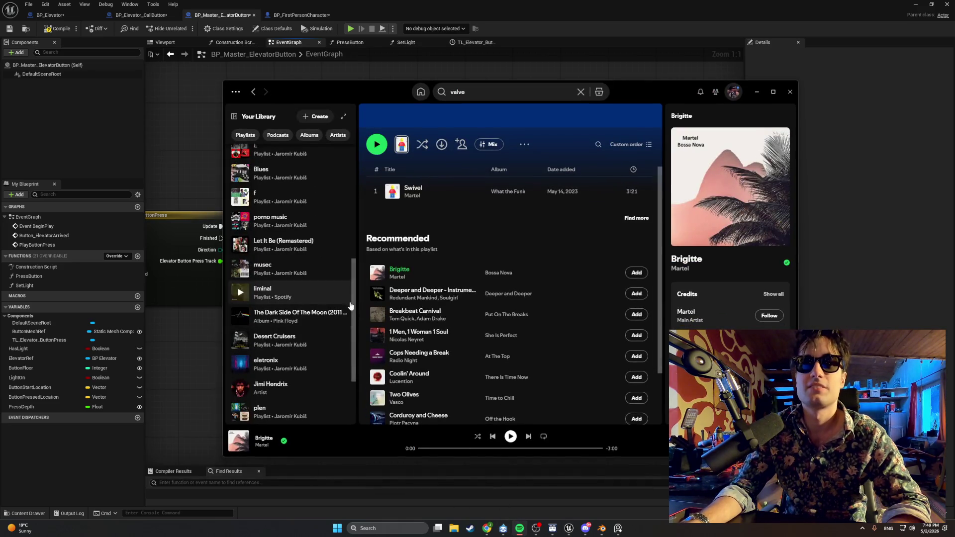
left_click(378, 273)
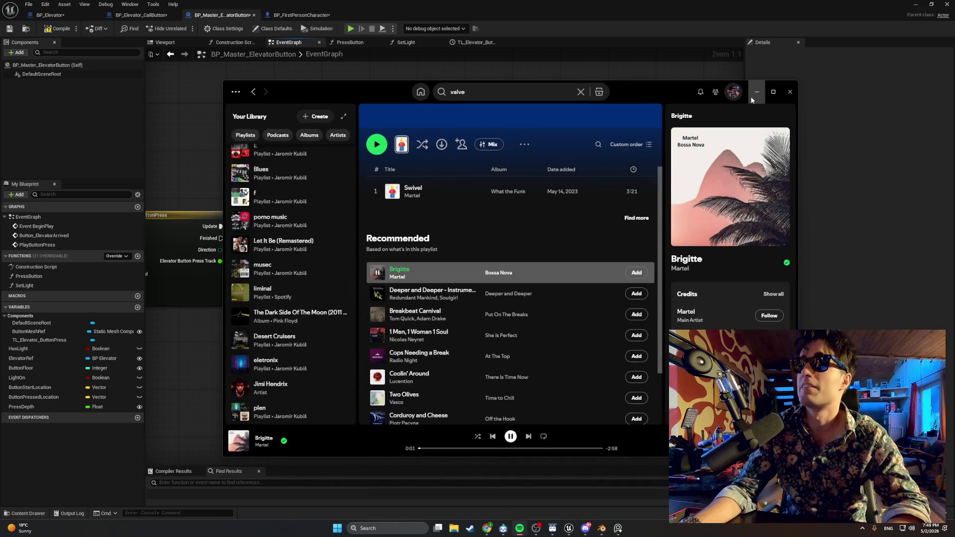
left_click(755, 93)
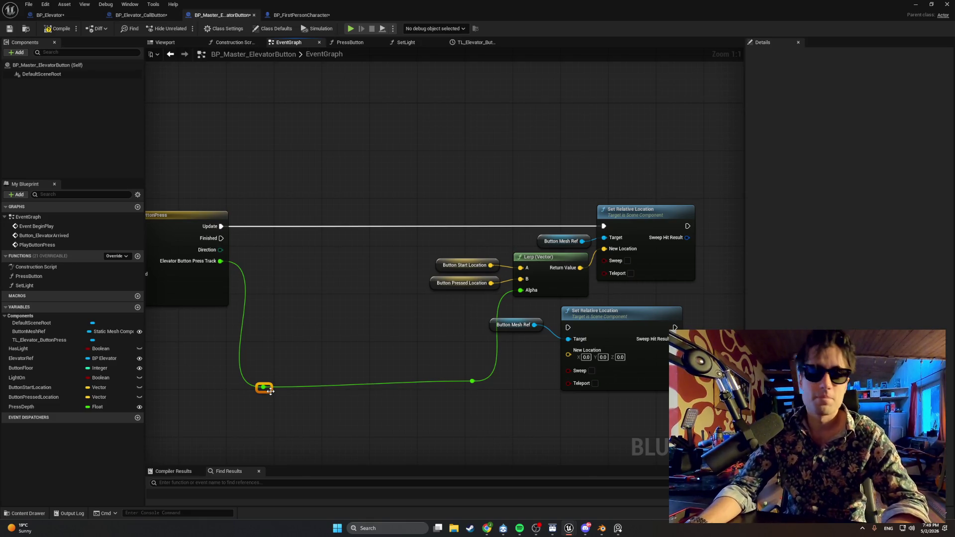
- Straighten the Lerp's Alpha wire and select Button Mesh Ref with the lower location node
left_click_drag(269, 394, 275, 388)
mouse_move(623, 412)
left_mouse_down()
mouse_move(531, 326)
mouse_move(371, 289)
mouse_move(304, 246)
left_mouse_up()
left_click(518, 530)
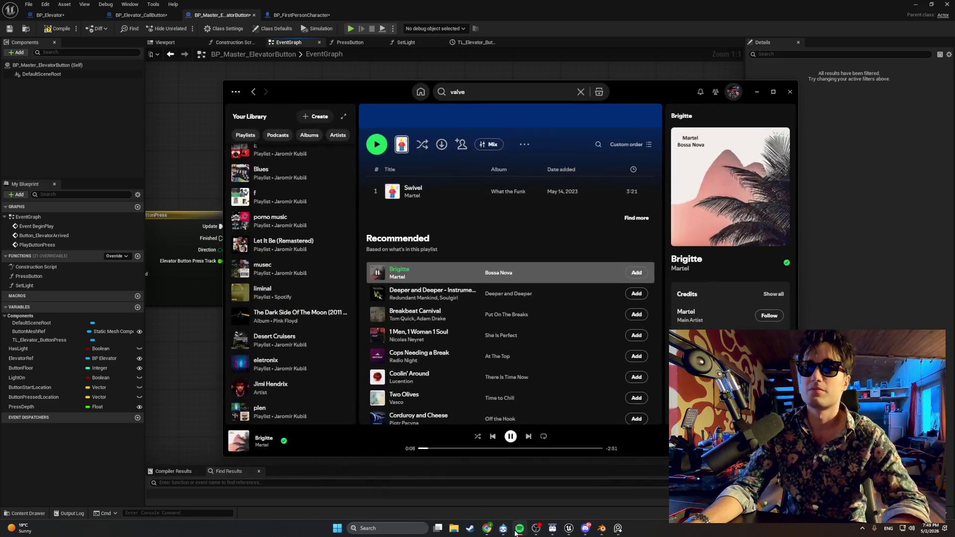
left_click(516, 533)
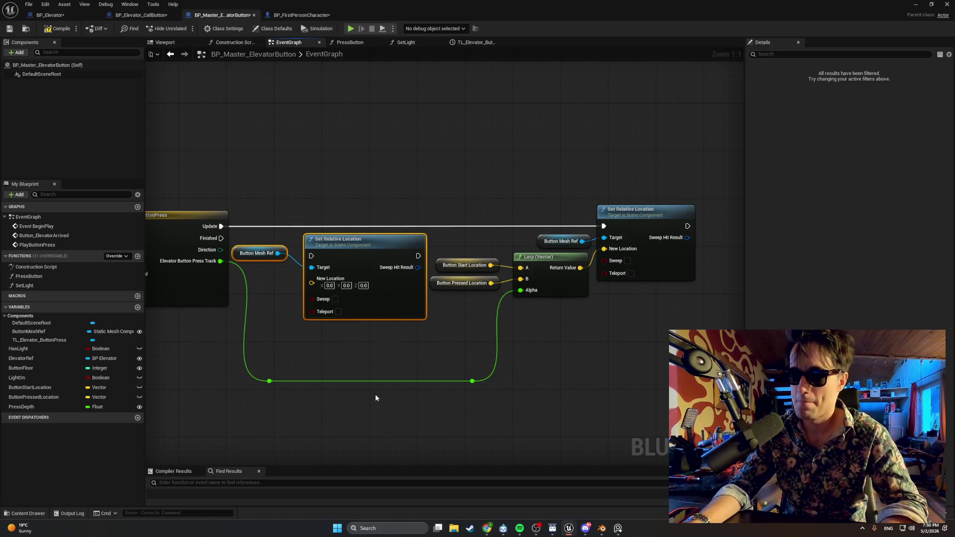
- Wire Finished into the reset Set Relative Location and feed it a copied Button Start Location
mouse_move(221, 238)
left_mouse_down()
mouse_move(310, 248)
mouse_move(256, 254)
mouse_move(263, 271)
left_mouse_up()
left_click(458, 265)
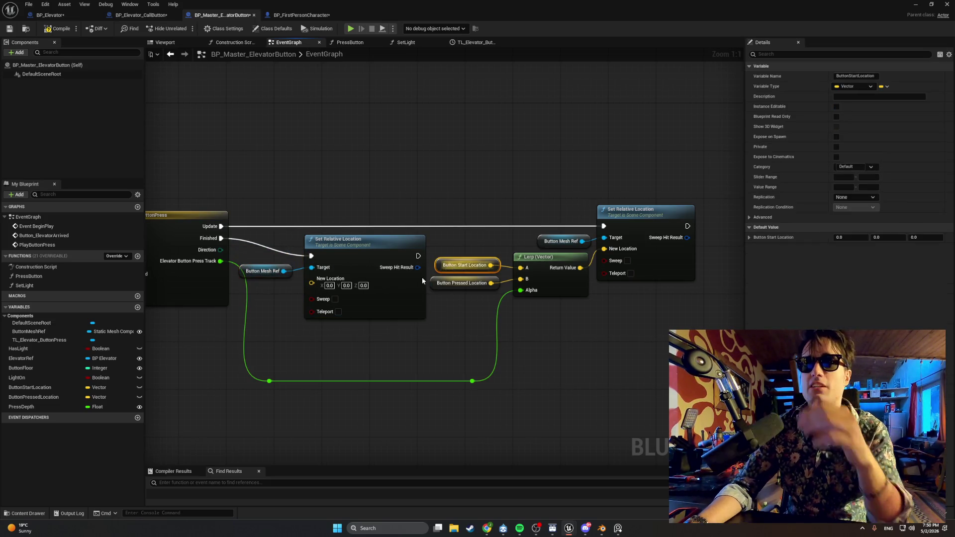
key("ctrl+c")
key("ctrl+v")
mouse_move(307, 313)
left_mouse_down()
mouse_move(254, 317)
mouse_move(311, 283)
left_mouse_up()
left_click_drag(227, 318, 238, 306)
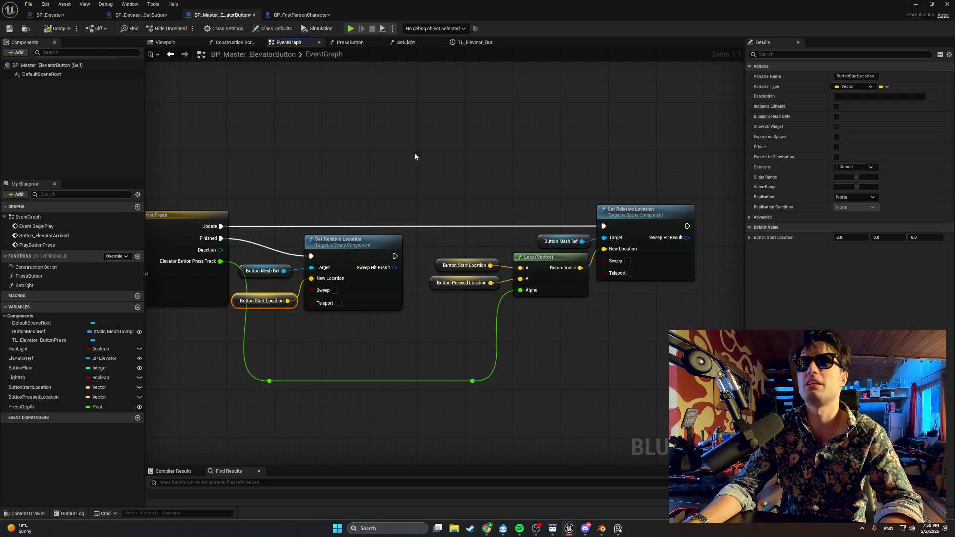
- Play the hallway level, walk to the elevator and press the call button with E
left_click(915, 5)
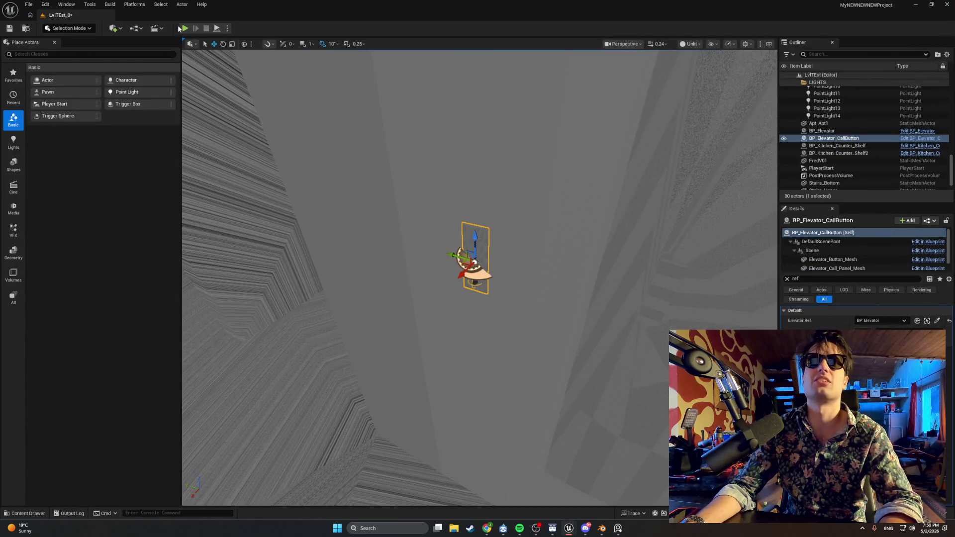
left_click(183, 28)
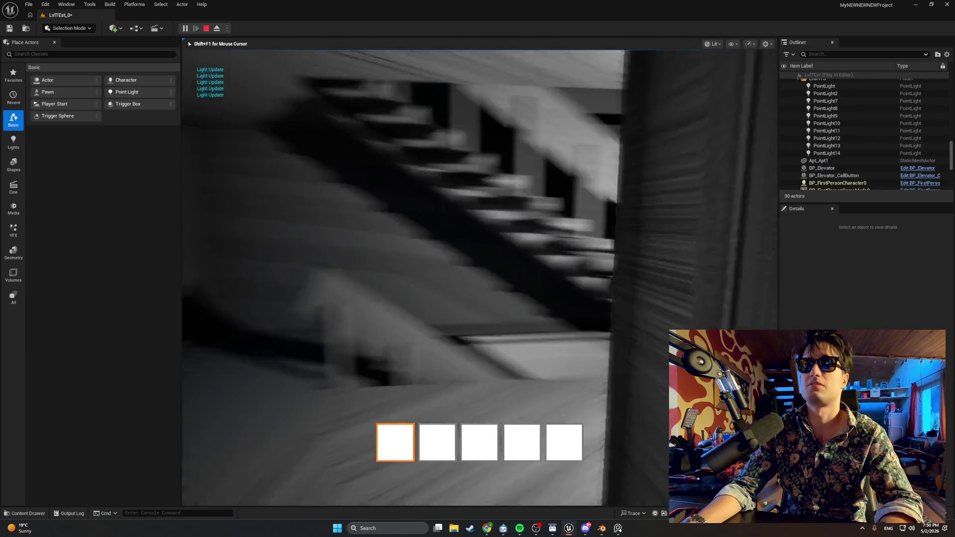
key("w")
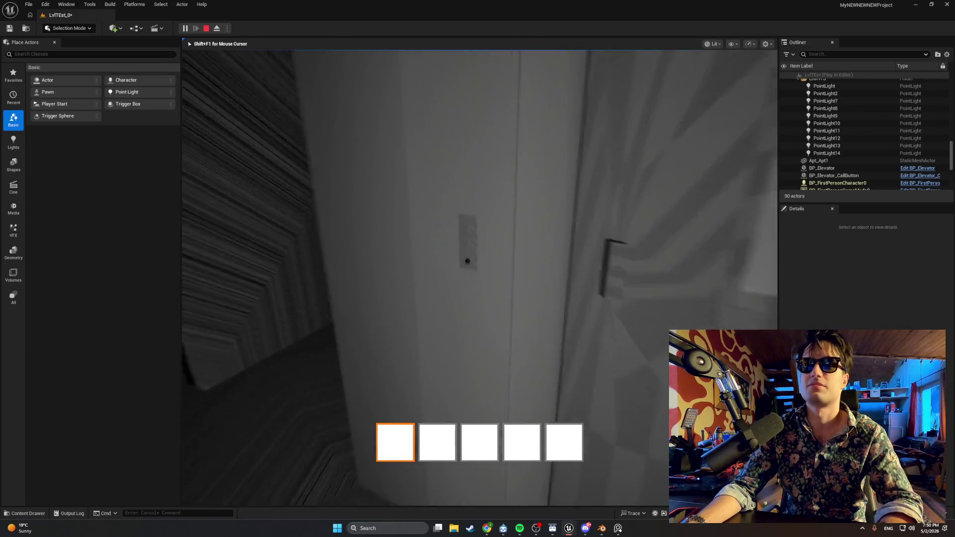
key("e")
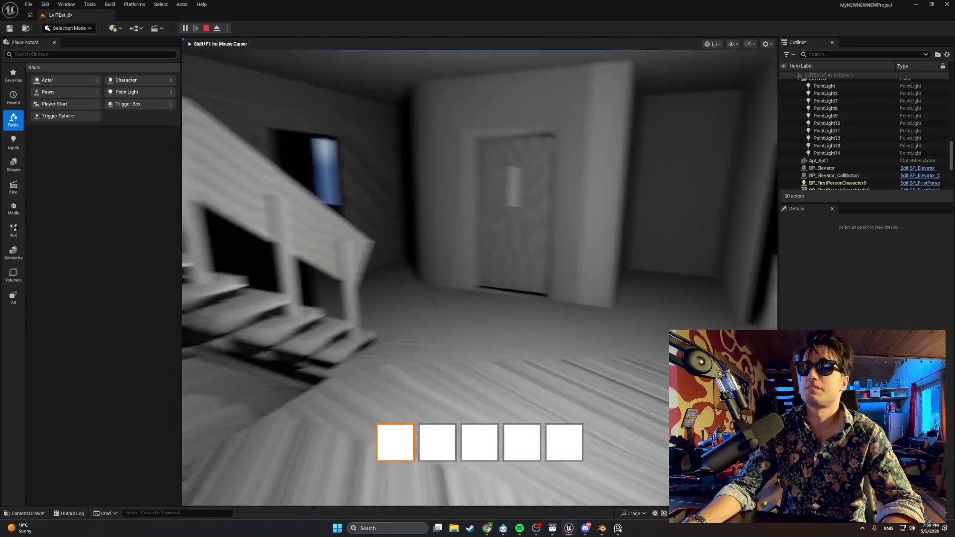
key("shift+F1")
key("Escape")
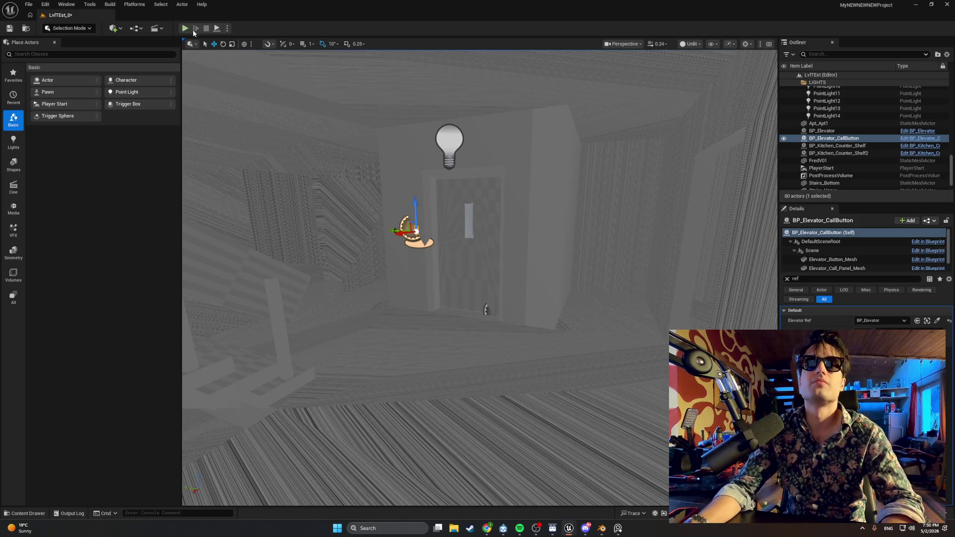
- Replay the level, walk to the elevator and screenshot the button panel
left_click(185, 29)
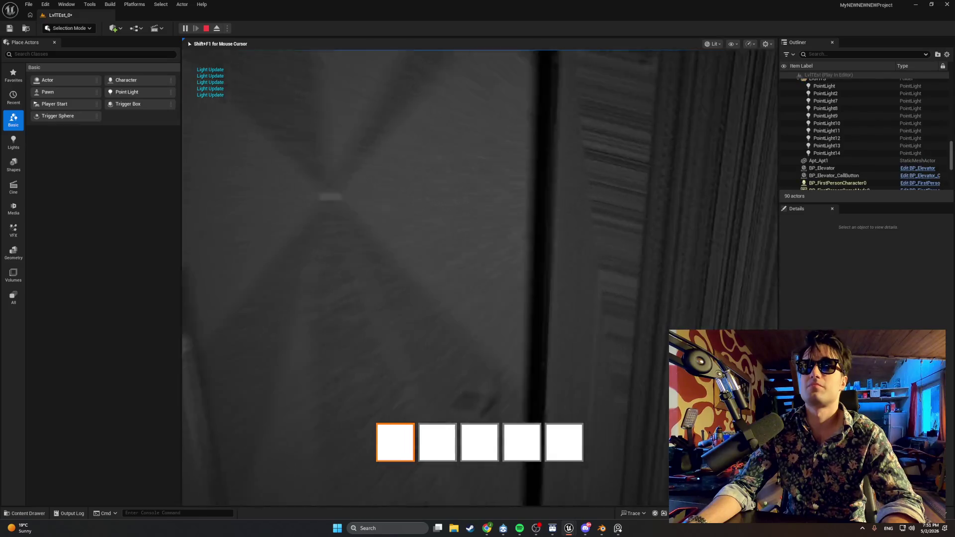
key("w")
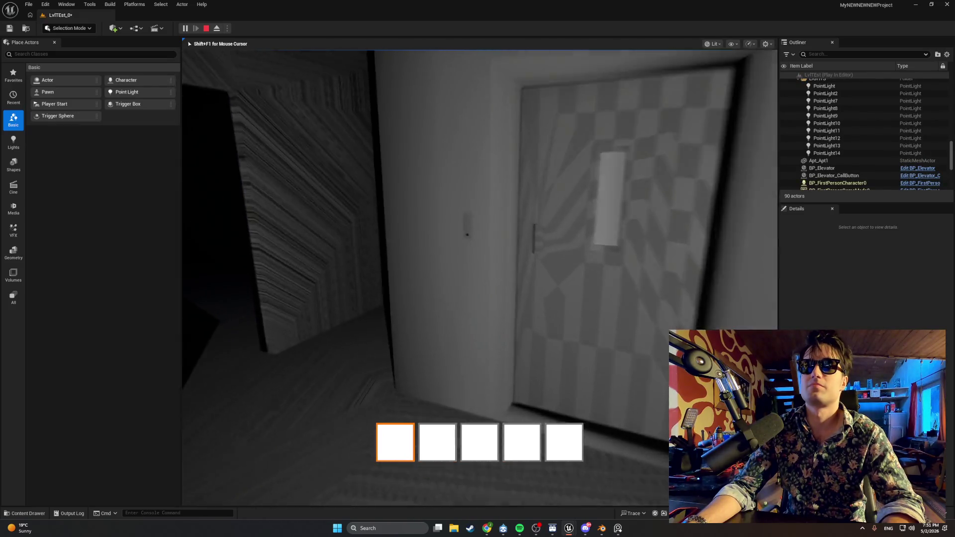
key("Print")
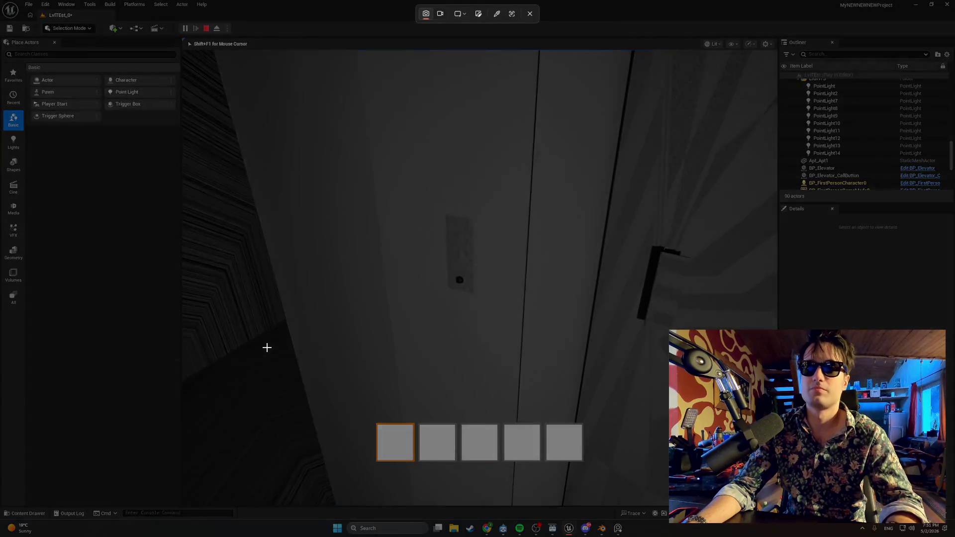
mouse_move(521, 313)
left_mouse_down()
mouse_move(405, 226)
mouse_move(396, 202)
left_mouse_up()
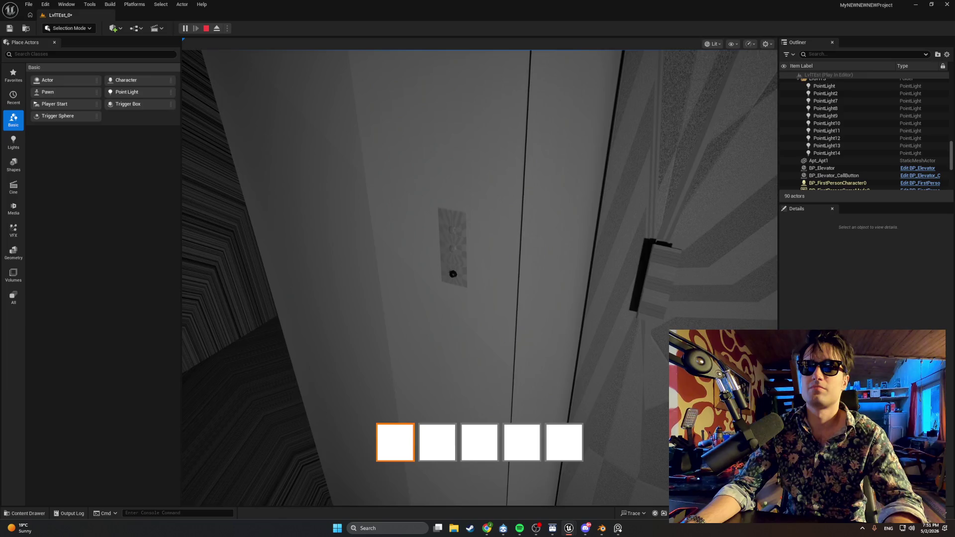
left_click(478, 269)
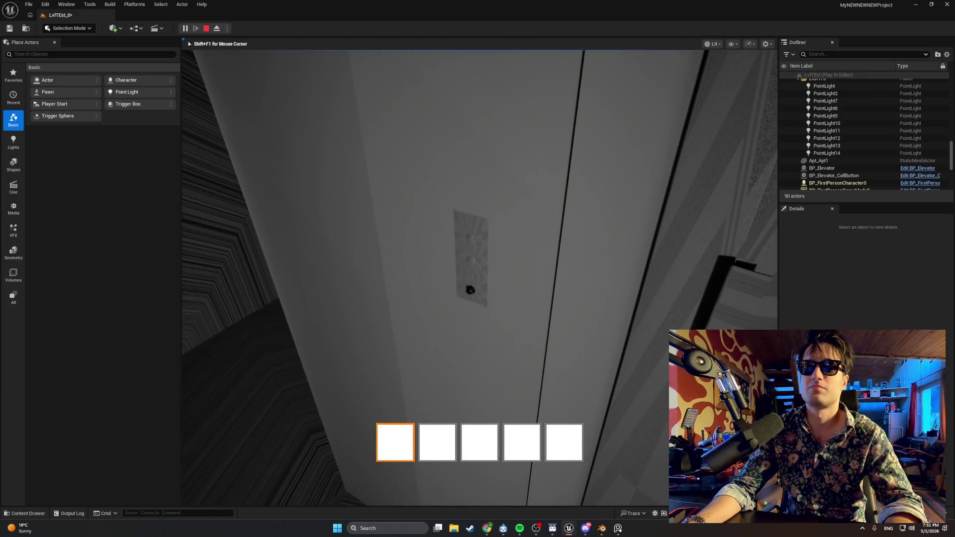
key("Escape")
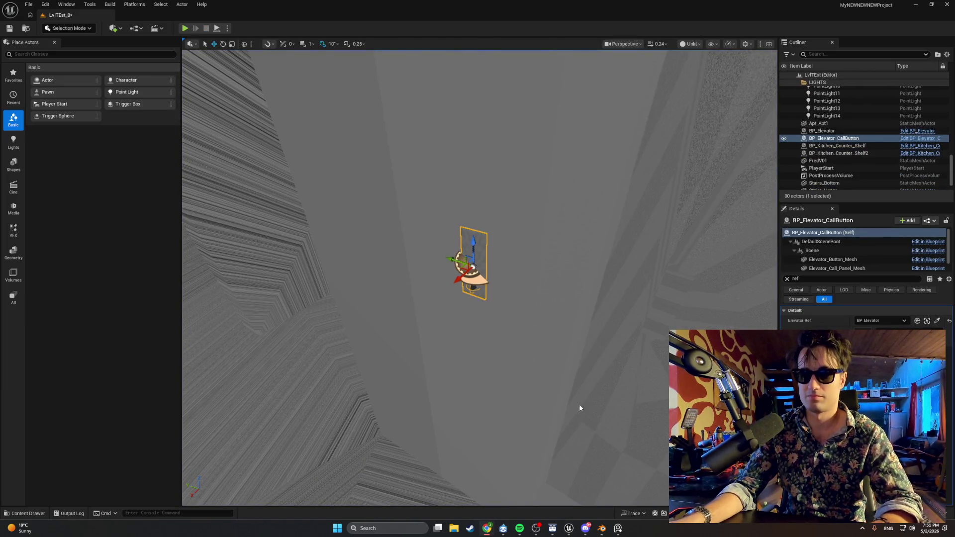
- Select Apt_Apt1, replay, press the call button and screenshot the button panel
left_click(201, 57)
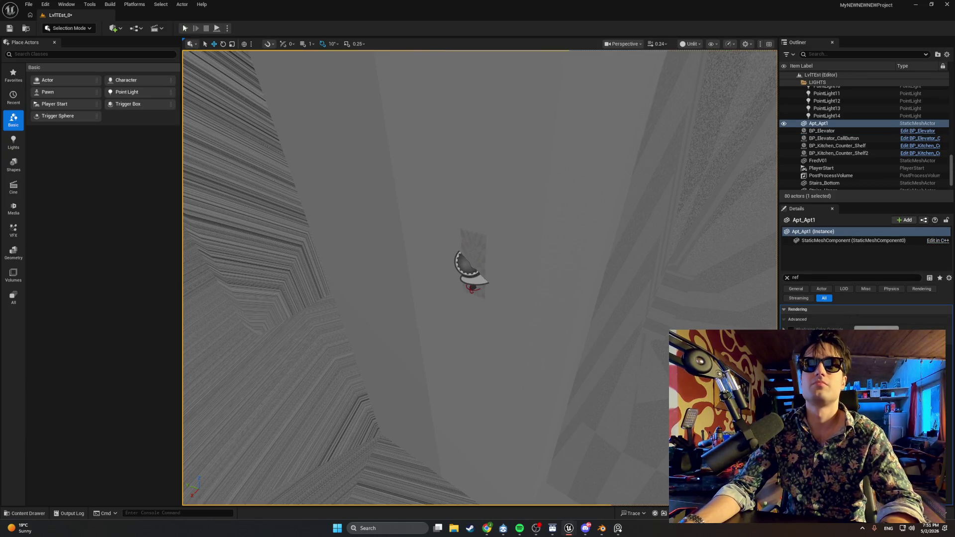
left_click(184, 28)
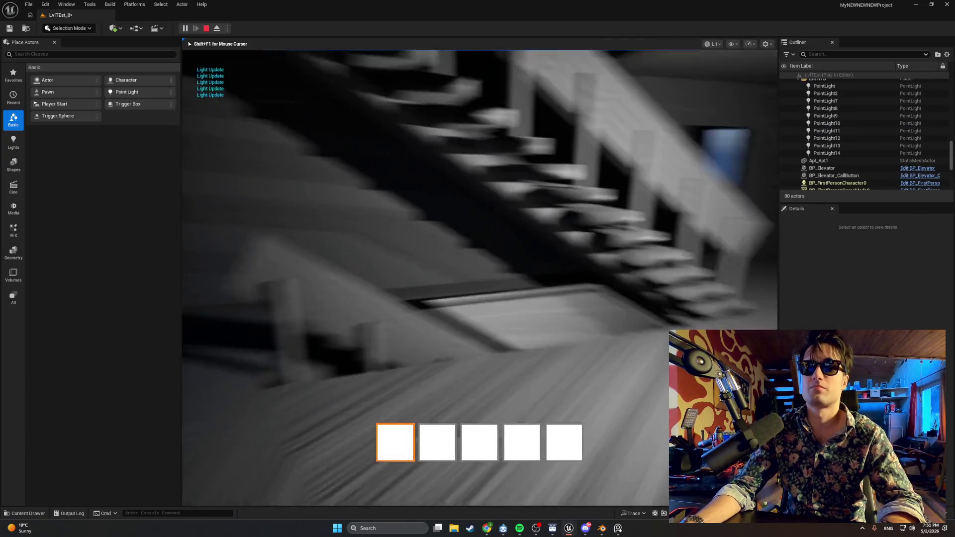
key("w")
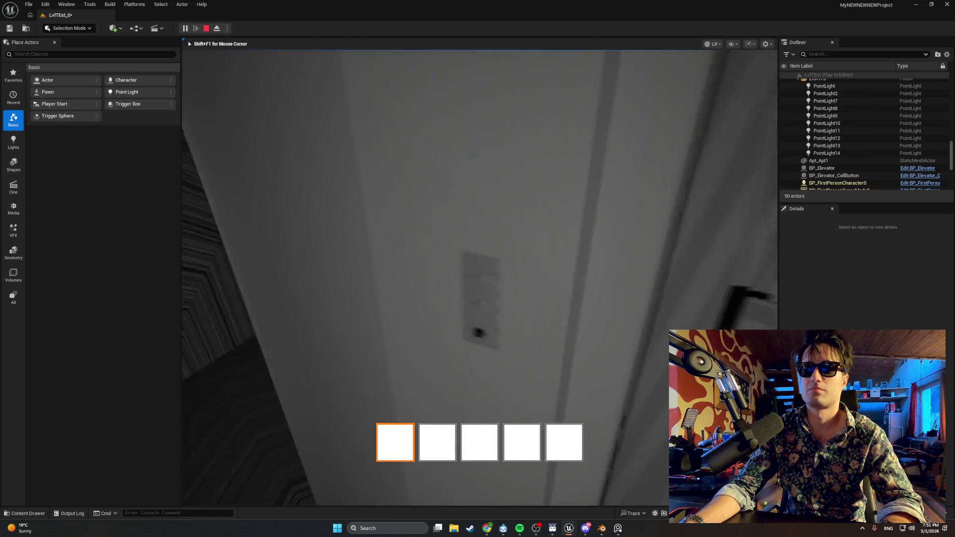
key("e")
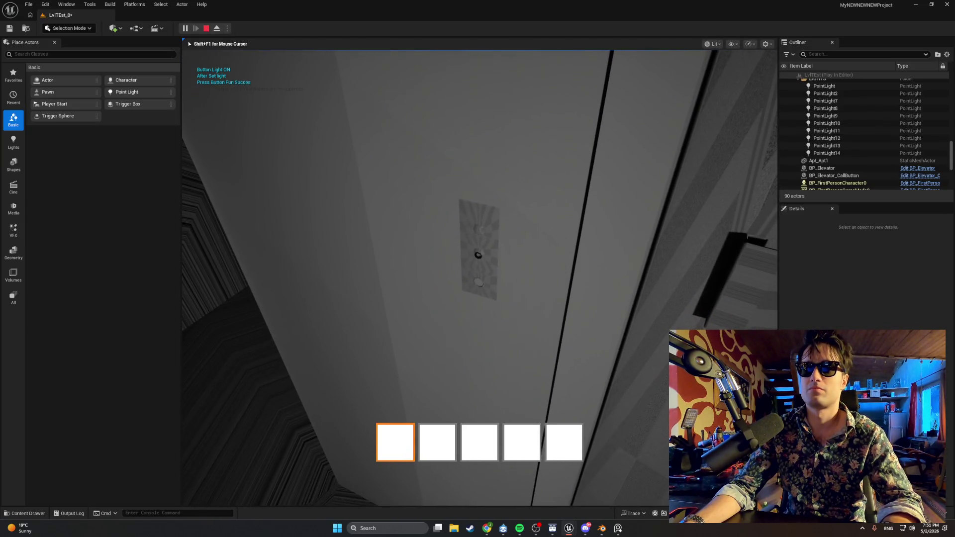
key("super+shift+s")
left_click_drag(534, 196, 438, 315)
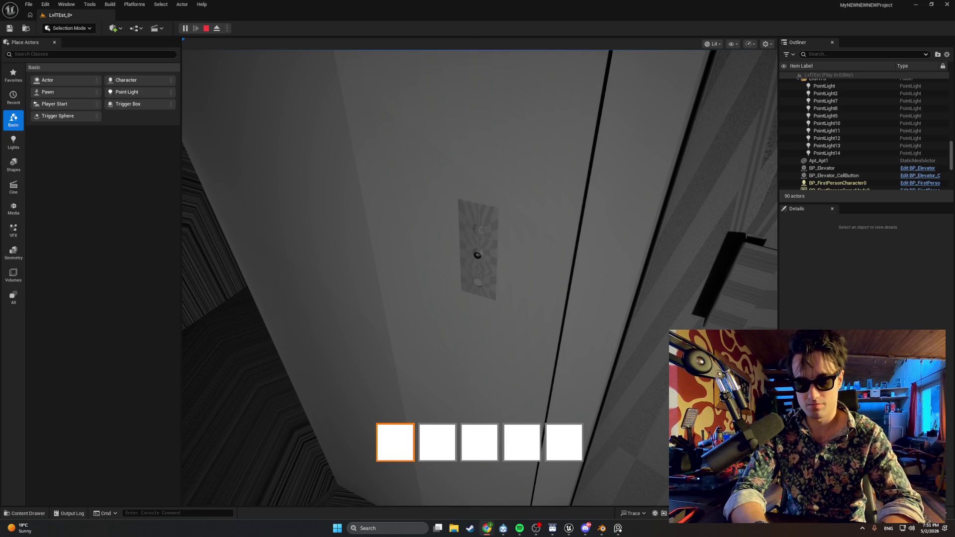
key("shift+F1")
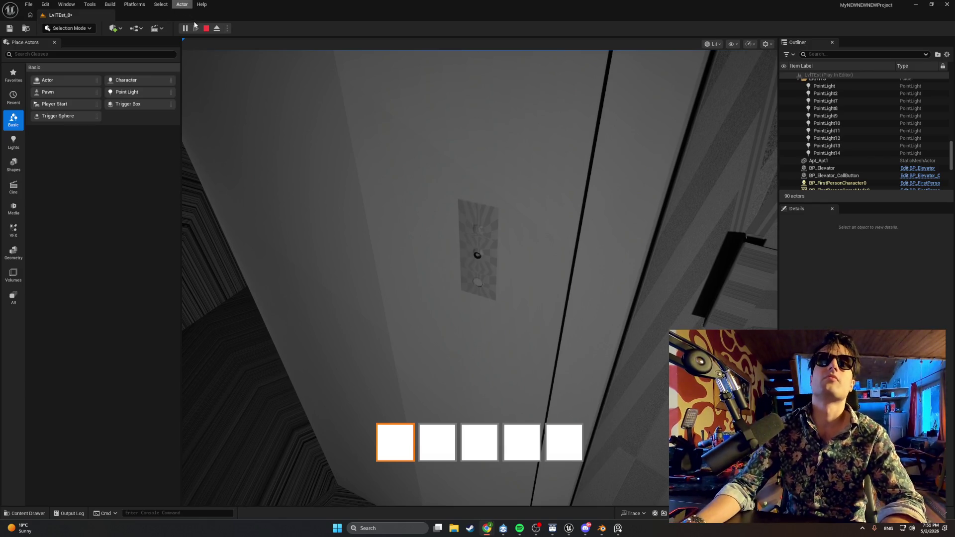
left_click(205, 29)
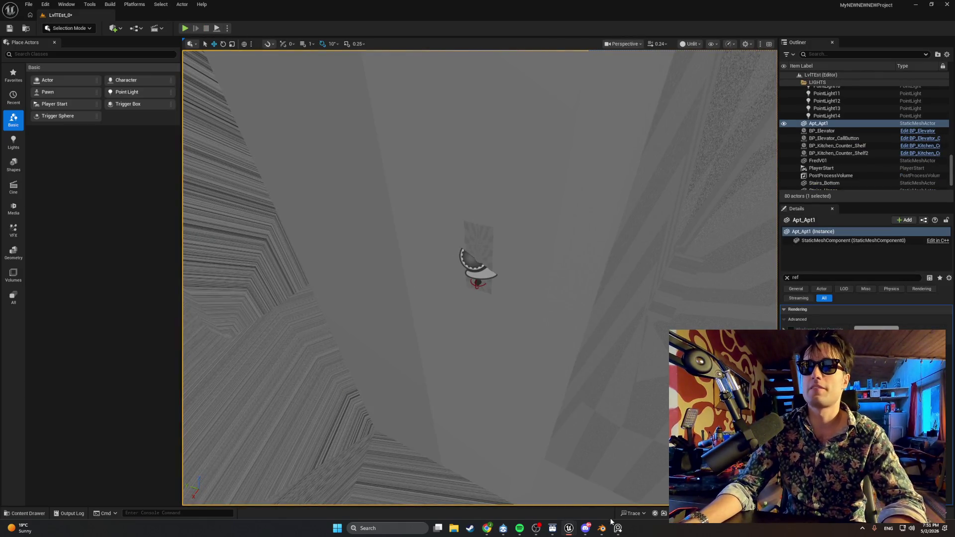
mouse_move(572, 532)
left_click(590, 506)
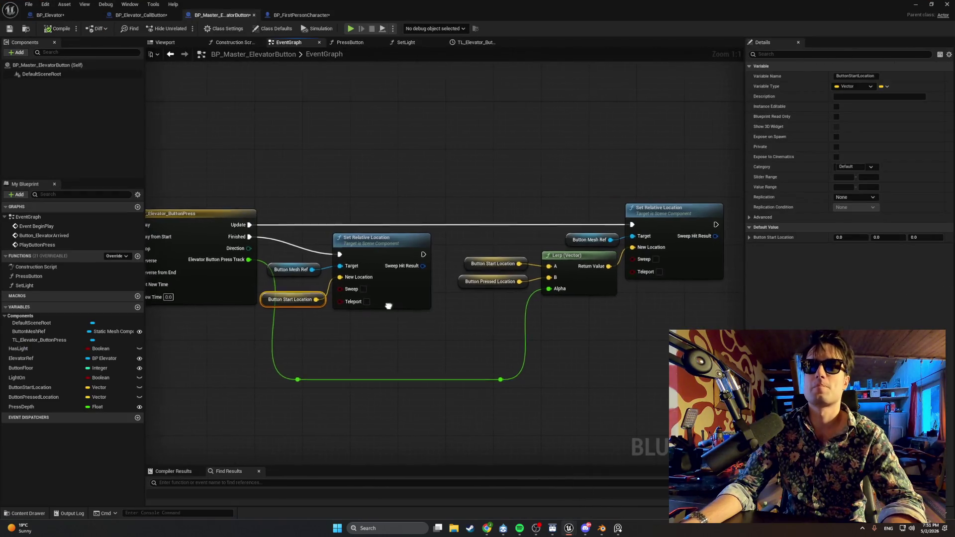
left_click_drag(354, 317, 377, 313)
mouse_move(463, 331)
left_mouse_down()
mouse_move(368, 238)
mouse_move(308, 239)
left_mouse_up()
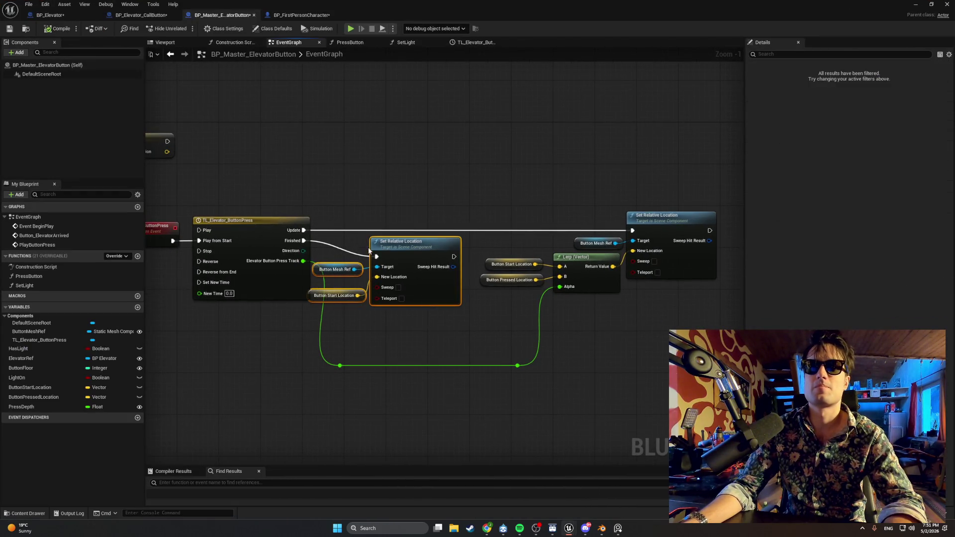
left_click_drag(376, 245, 391, 246)
left_click(427, 343)
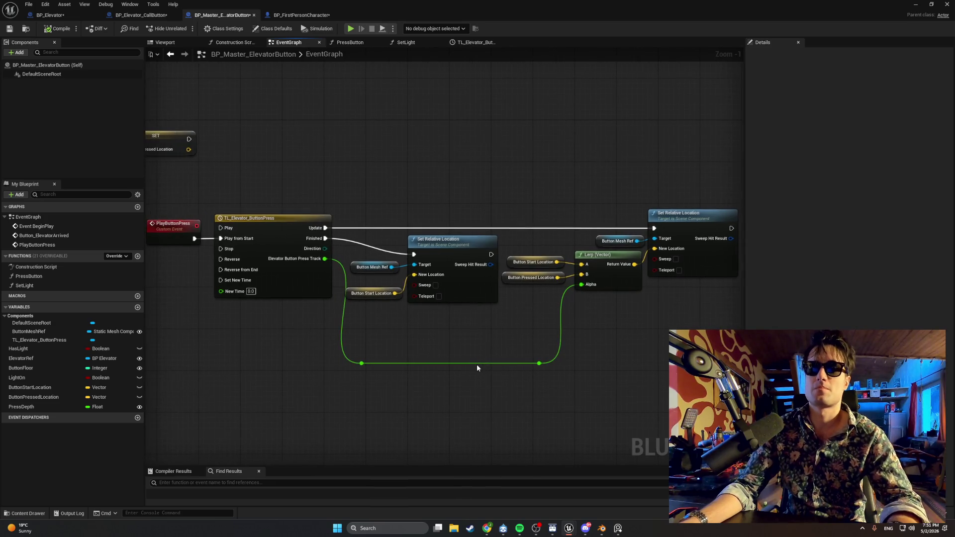
scroll(477, 365, "down", 1)
scroll(452, 348, "up", 1)
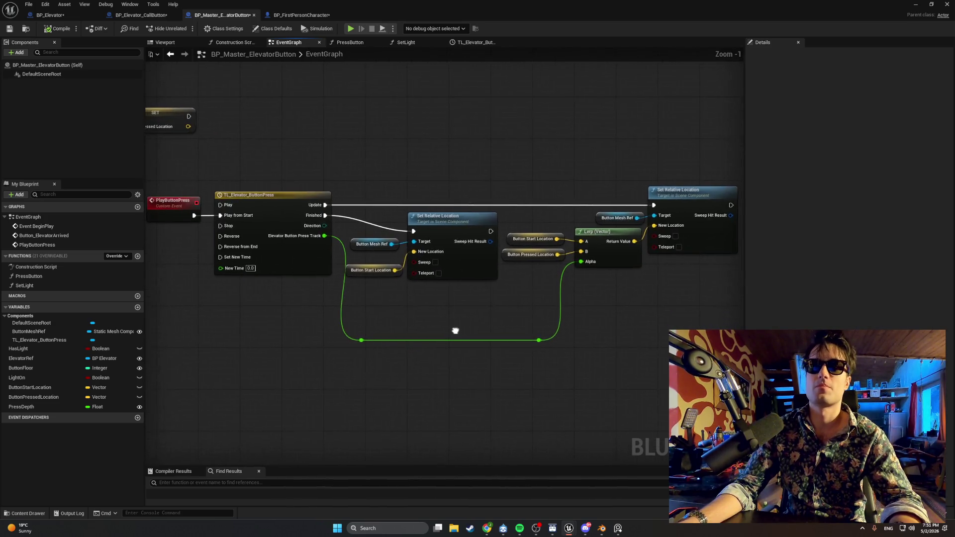
left_click_drag(745, 264, 762, 263)
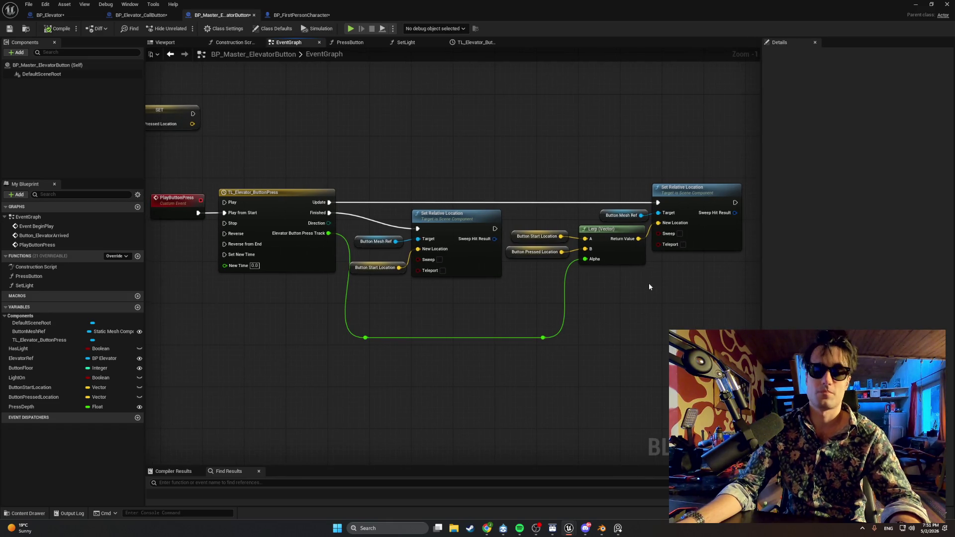
key("super+shift+s")
mouse_move(752, 158)
left_mouse_down()
mouse_move(319, 328)
mouse_move(149, 355)
left_mouse_up()
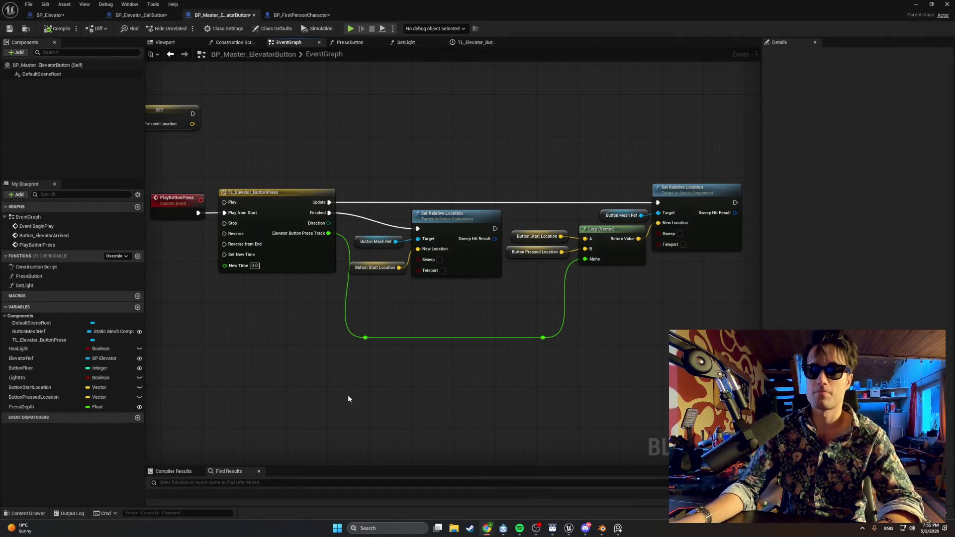
left_click_drag(349, 396, 887, 490)
left_click_drag(652, 206, 610, 201)
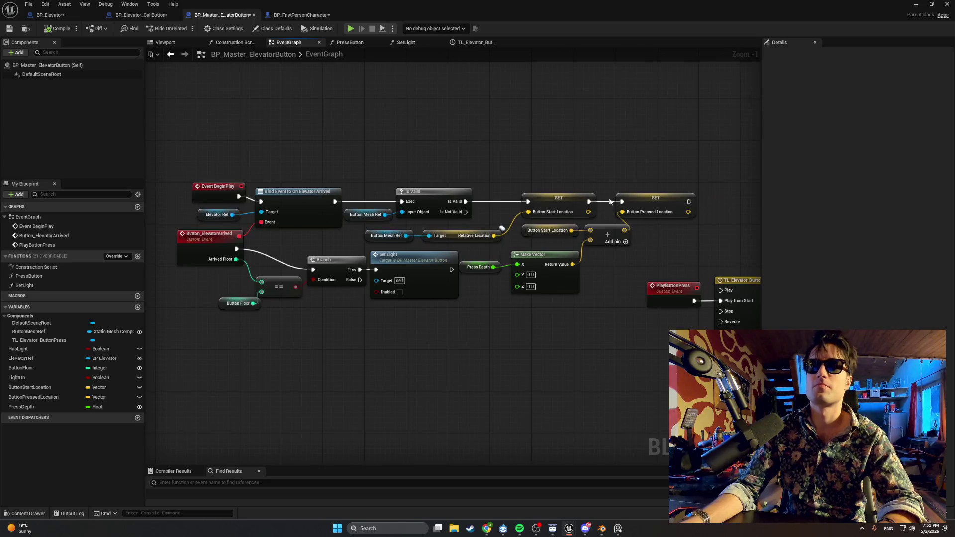
key("super+shift+s")
mouse_move(711, 153)
left_mouse_down()
mouse_move(585, 239)
mouse_move(149, 341)
mouse_move(166, 338)
left_mouse_up()
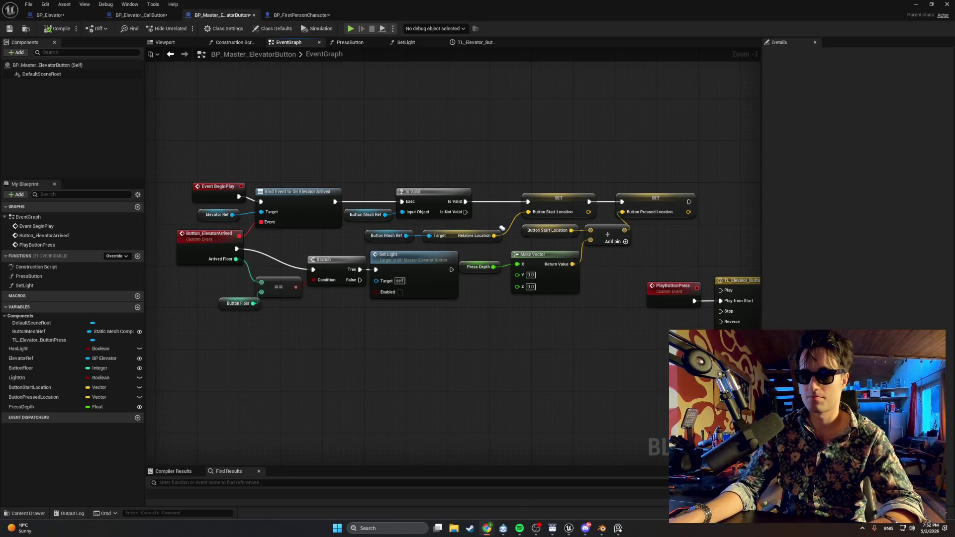
left_click(350, 42)
- Delete the missing-elevator print and Is Valid check, wiring Play Button Press straight into Call Elevator to Floor
scroll(429, 168, "down", 1)
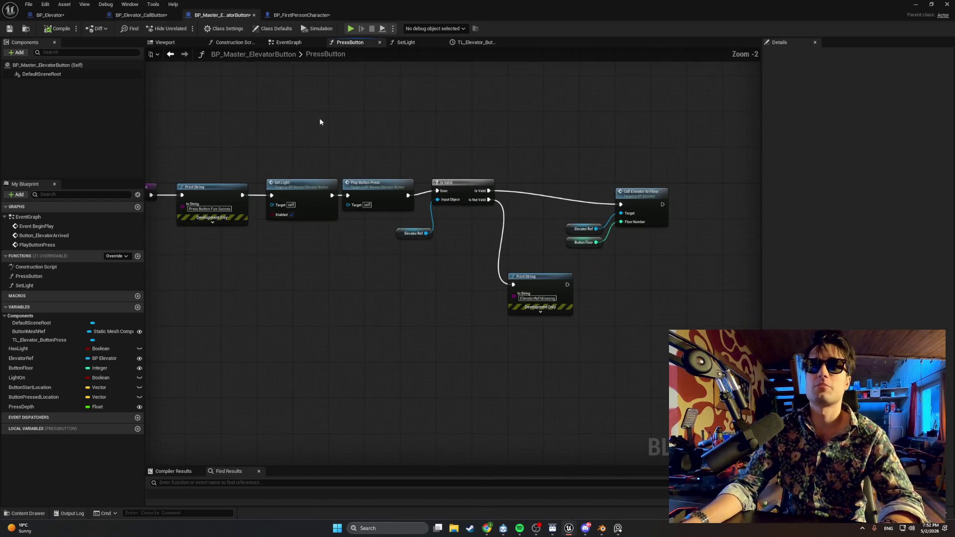
scroll(534, 275, "up", 2)
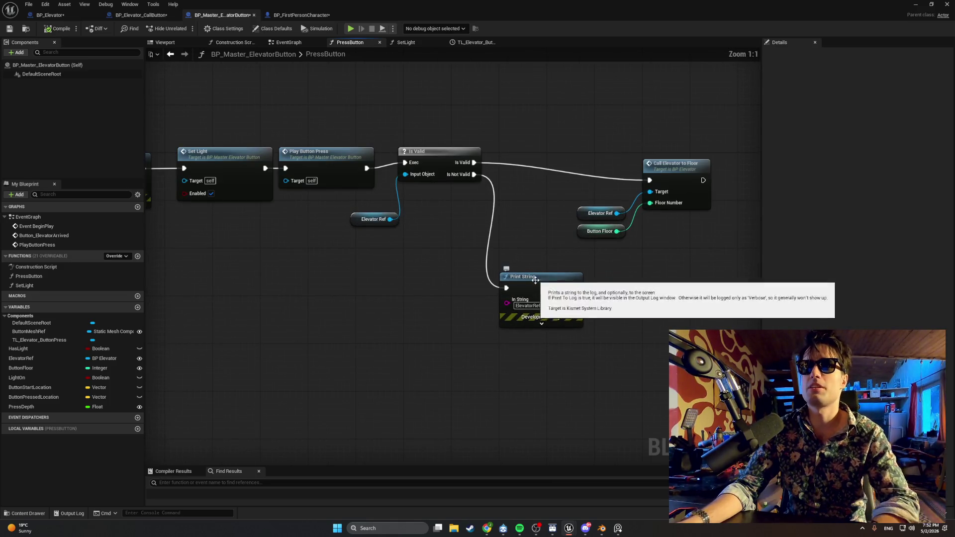
left_click(538, 279)
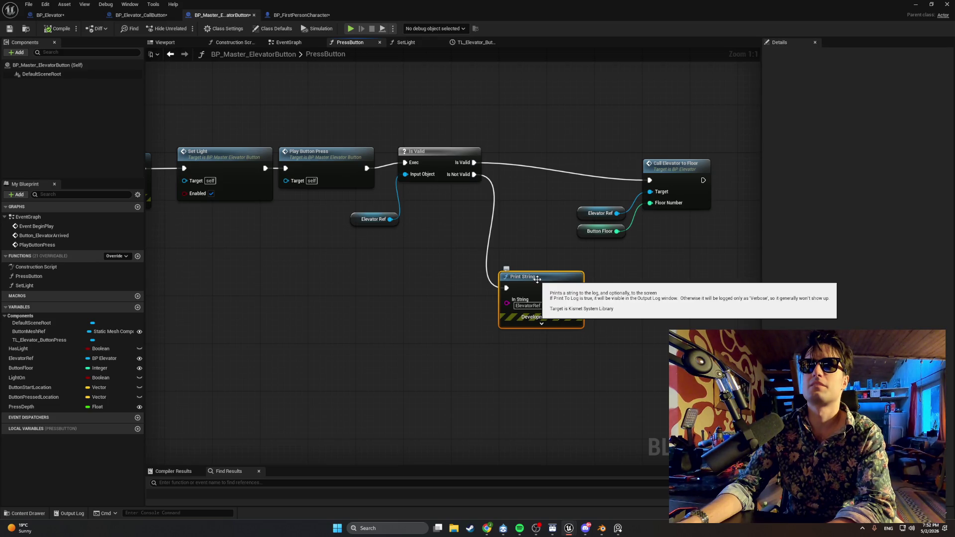
key("Delete")
left_click_drag(437, 132, 392, 250)
key("Delete")
left_click_drag(366, 168, 651, 180)
left_click_drag(697, 133, 583, 243)
left_click_drag(663, 170, 404, 160)
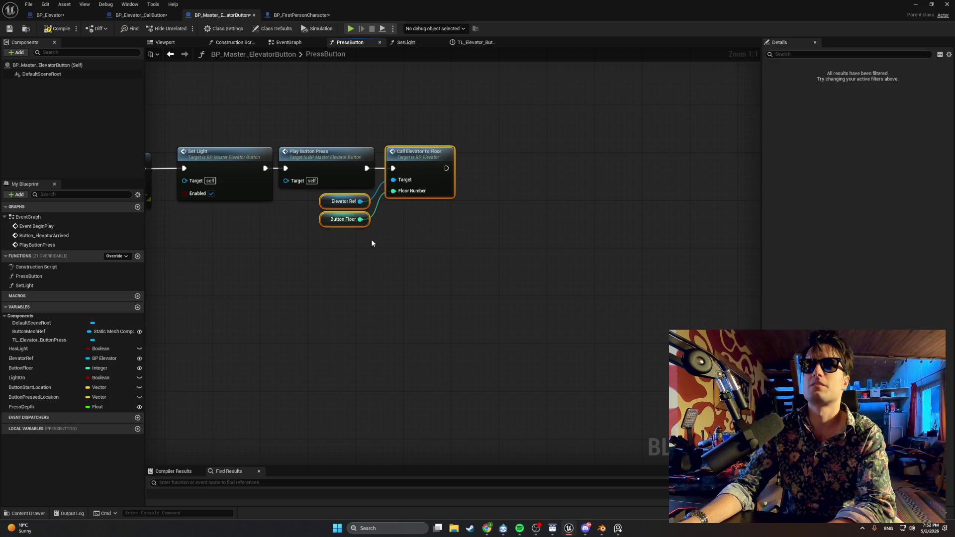
- Remove the first debug print and connect the PressButton entry directly to Set Light
left_click_drag(373, 241, 700, 274)
left_click(441, 199)
key("Delete")
left_click_drag(339, 194, 509, 201)
left_click_drag(516, 164, 347, 166)
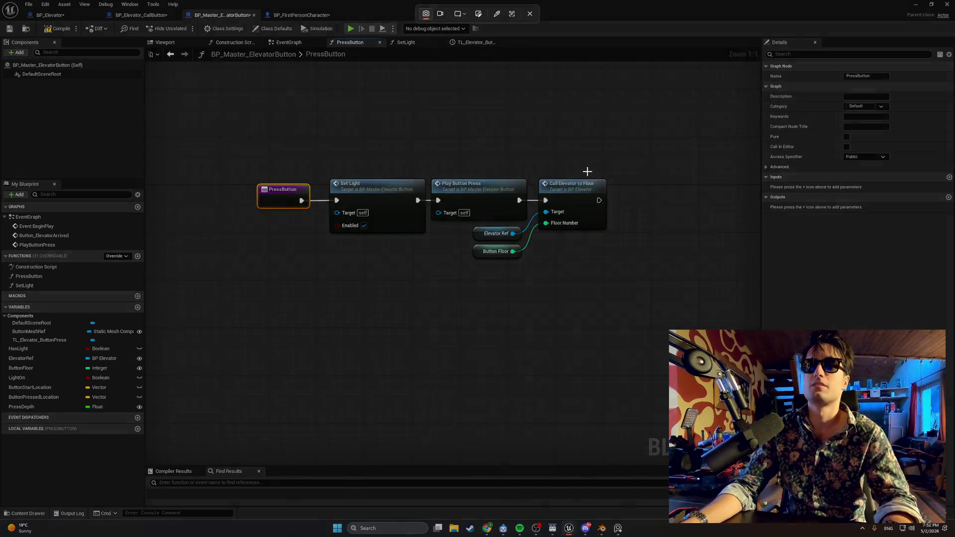
left_click_drag(638, 147, 239, 256)
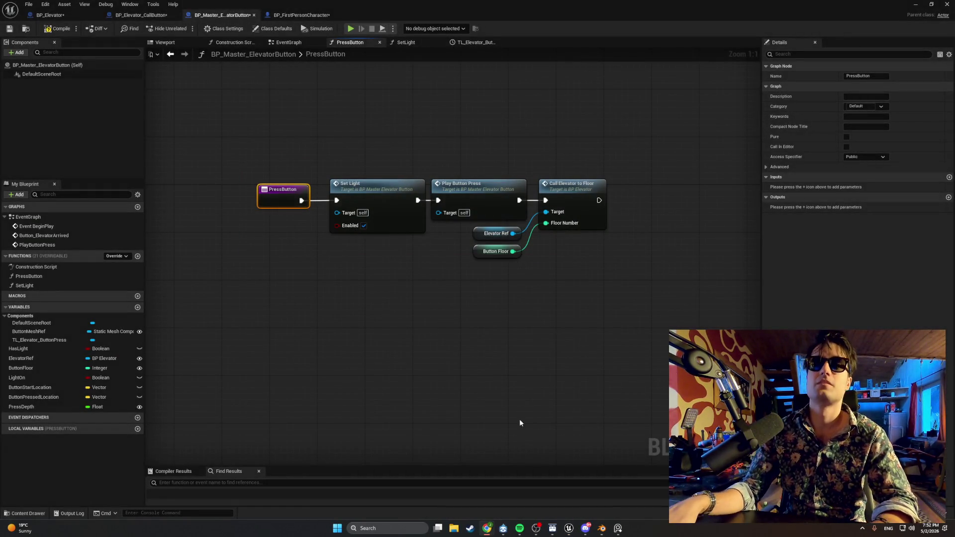
- Review the Construction Script, PressButton and SetLight graphs and the button-press timeline
left_click(238, 43)
left_click(272, 41)
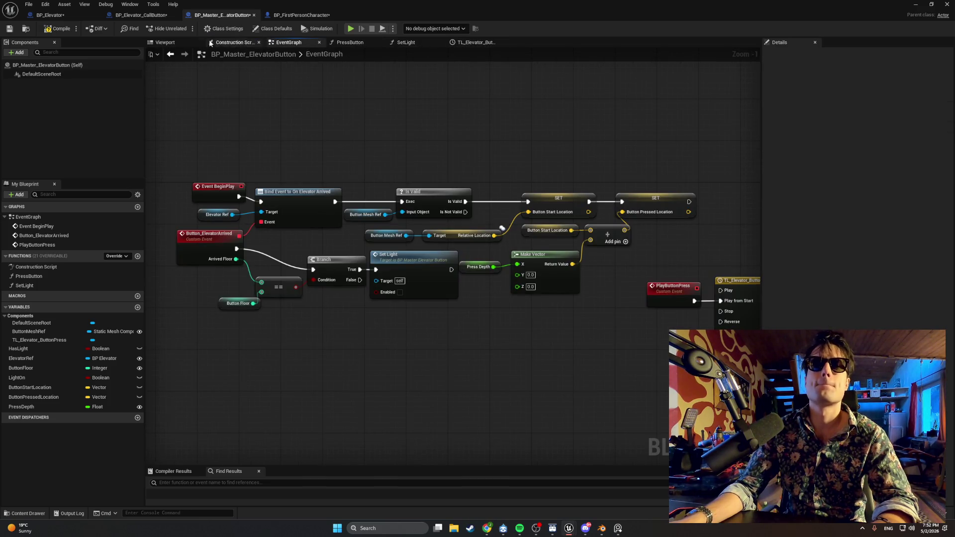
left_click(354, 43)
left_click(393, 43)
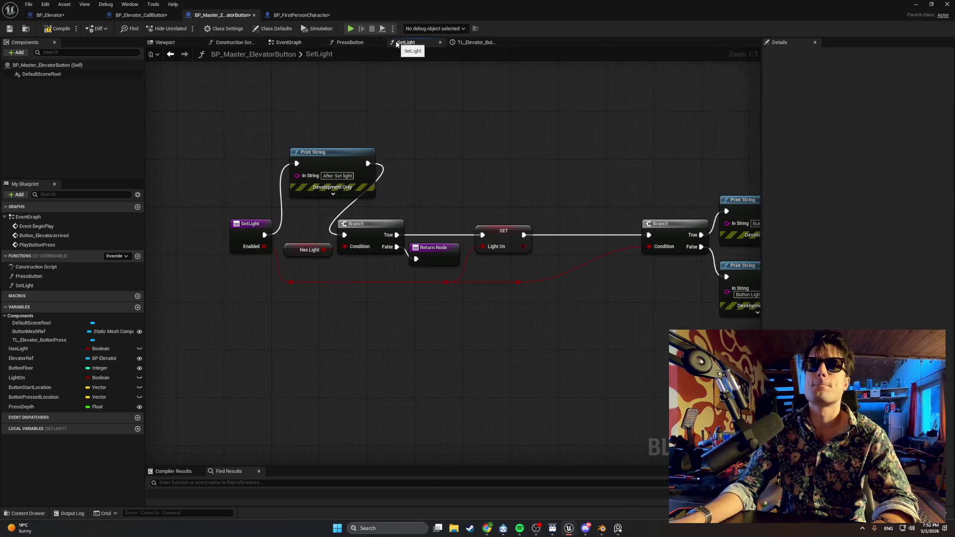
mouse_move(408, 95)
left_mouse_down()
mouse_move(281, 90)
mouse_move(290, 92)
left_mouse_up()
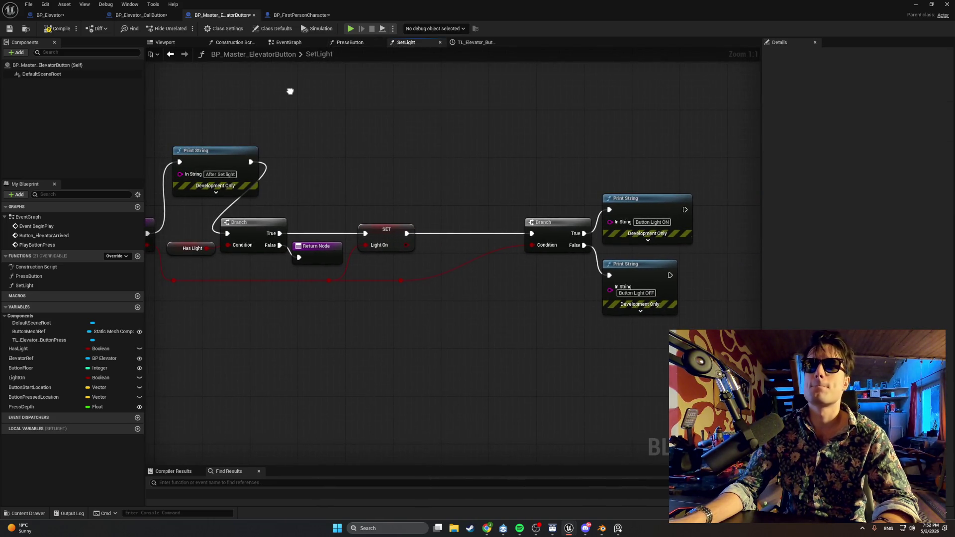
left_click(462, 43)
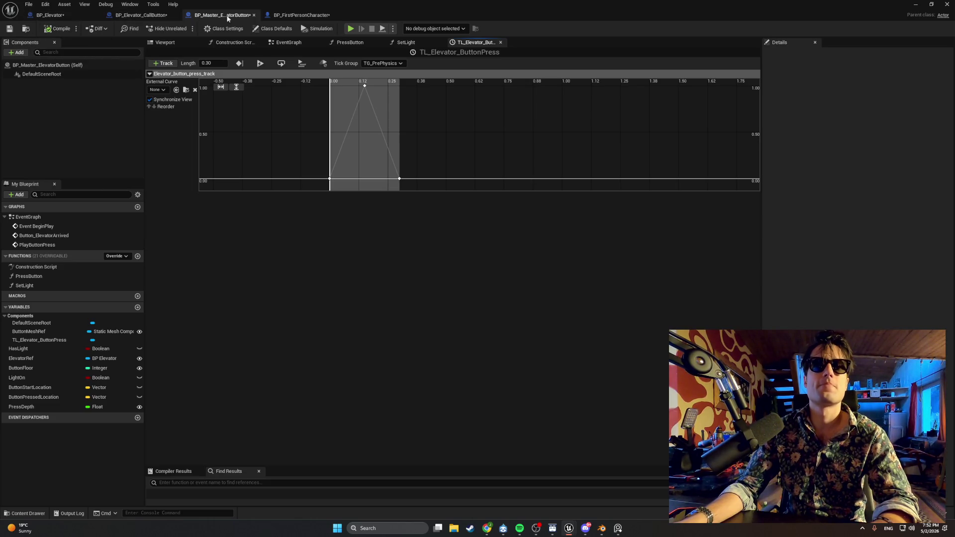
left_click(304, 15)
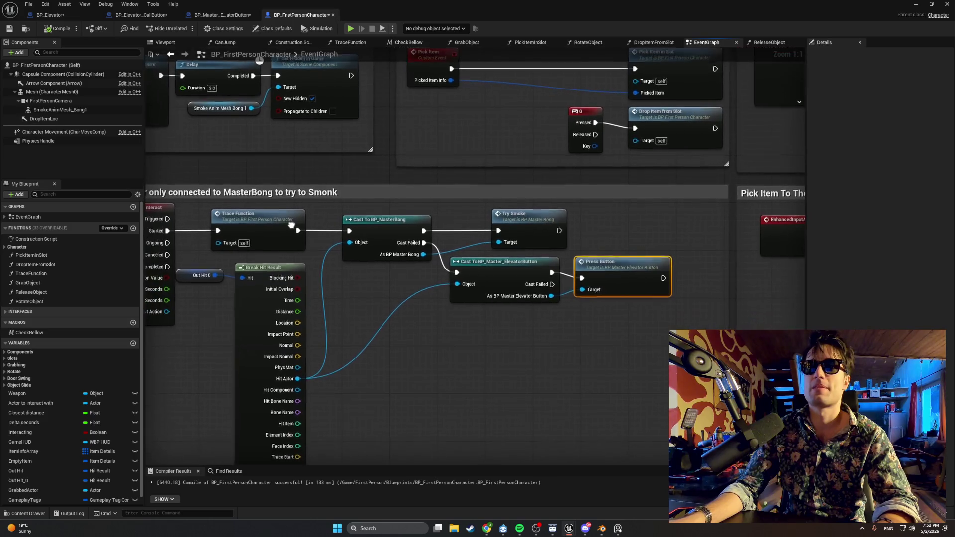
- Frame BP_FirstPersonCharacter's Interact logic, select Out Hit 0, and snip a screenshot of it
scroll(291, 225, "down", 1)
left_click_drag(291, 225, 359, 219)
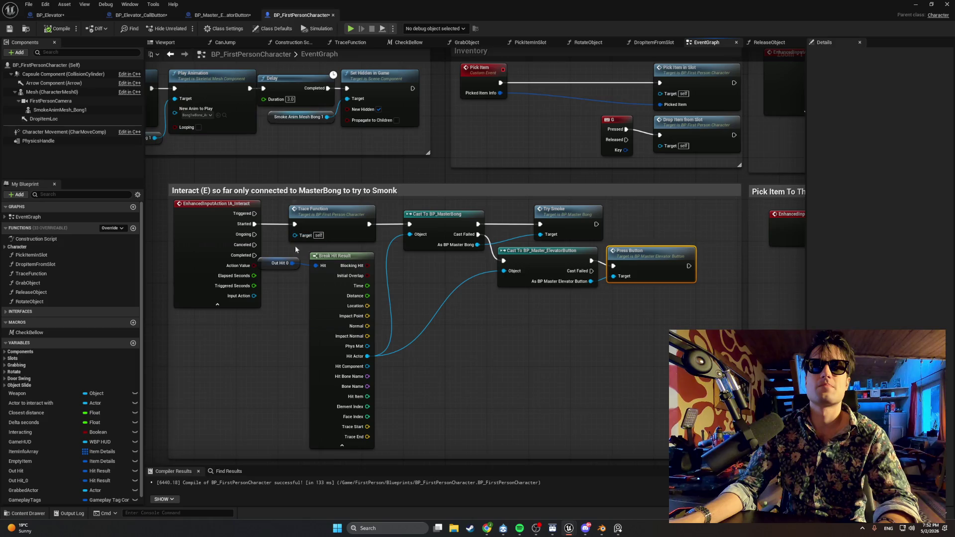
left_click(283, 263)
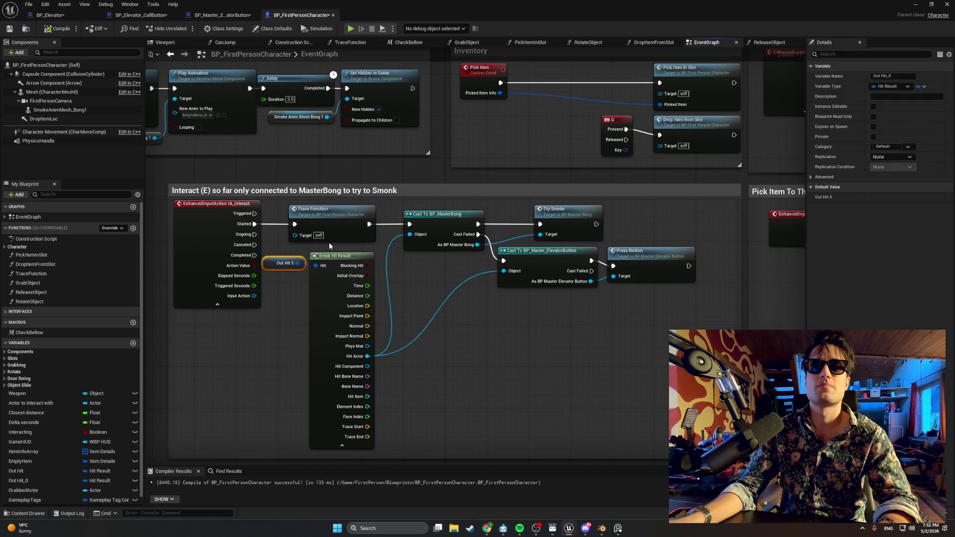
mouse_move(329, 246)
left_mouse_down()
mouse_move(327, 234)
mouse_move(341, 228)
left_mouse_up()
key("shift+super+s")
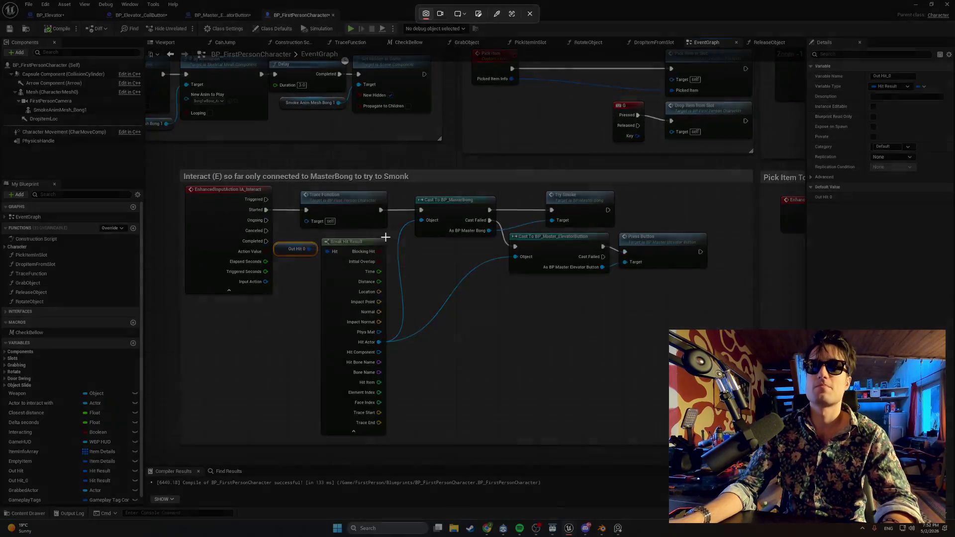
mouse_move(752, 171)
left_mouse_down()
mouse_move(442, 293)
mouse_move(191, 425)
mouse_move(186, 445)
left_mouse_up()
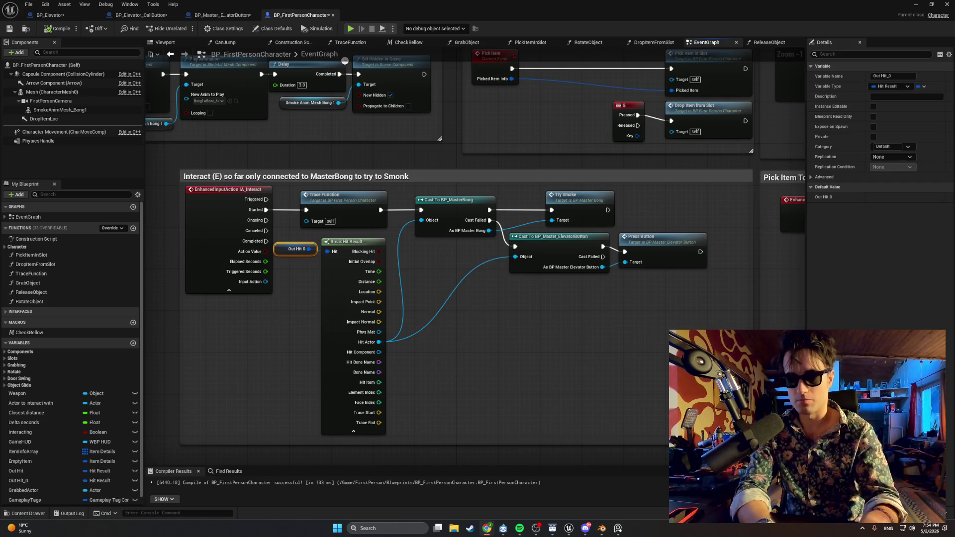
- Switch to BP_Elevator's event graph showing the TL_MoveElevator timeline
left_click(31, 17)
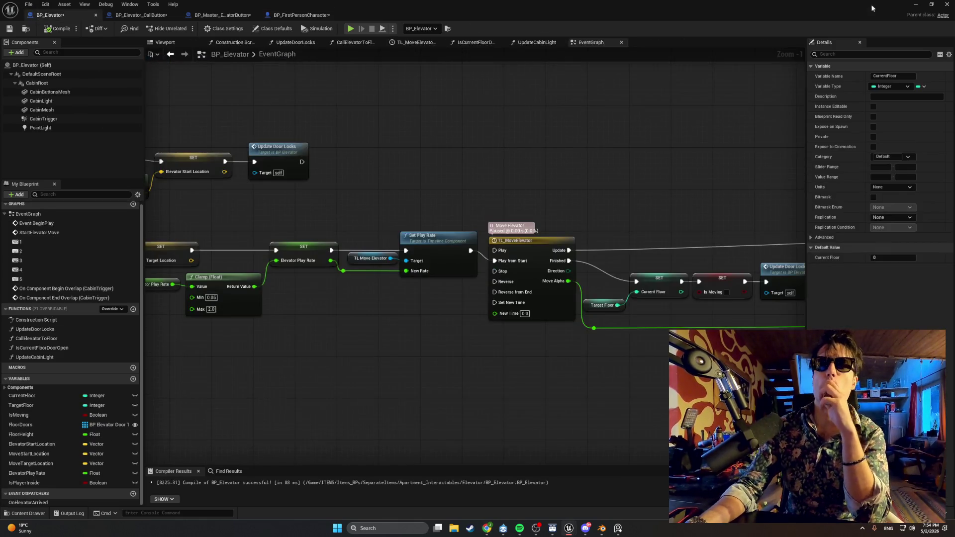
- Select the placed BP_Elevator_CallButton and capture its Elevator Ref set to BP_Elevator
key("alt+Tab")
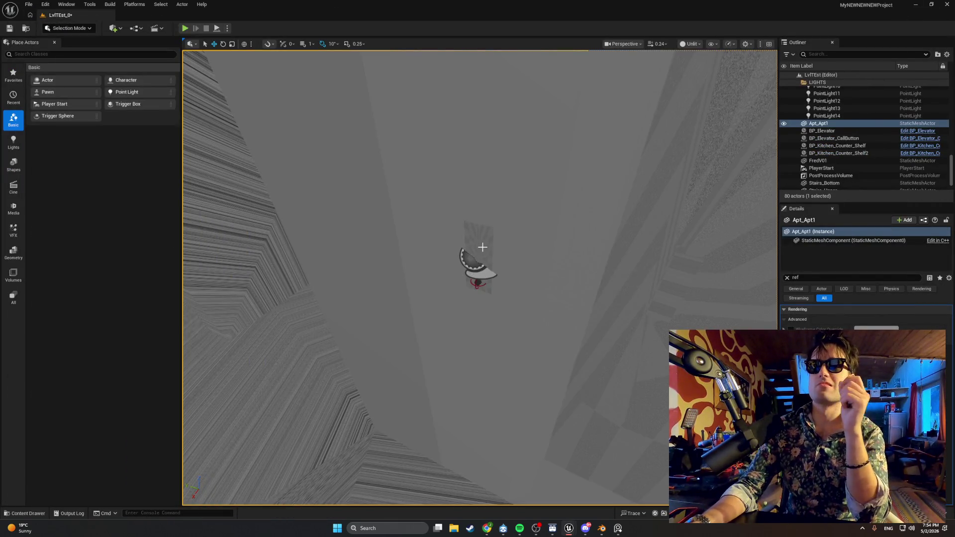
left_click(480, 254)
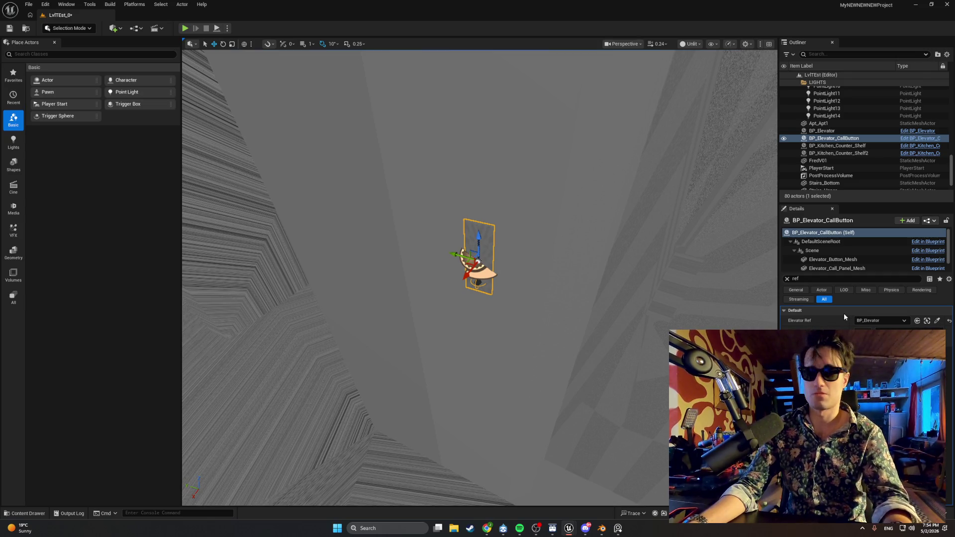
key("super+shift+s")
mouse_move(950, 354)
left_mouse_down()
mouse_move(592, 245)
mouse_move(367, 196)
left_mouse_up()
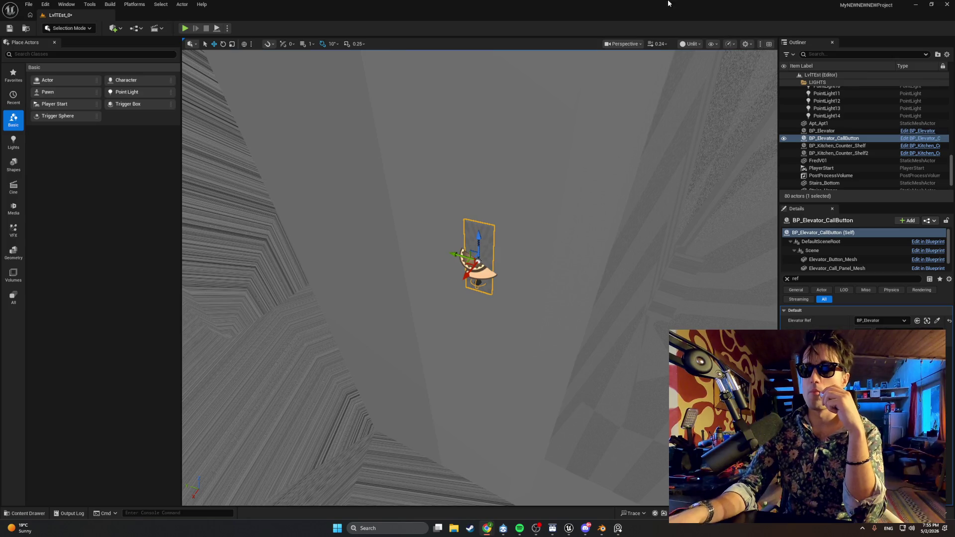
left_click(690, 43)
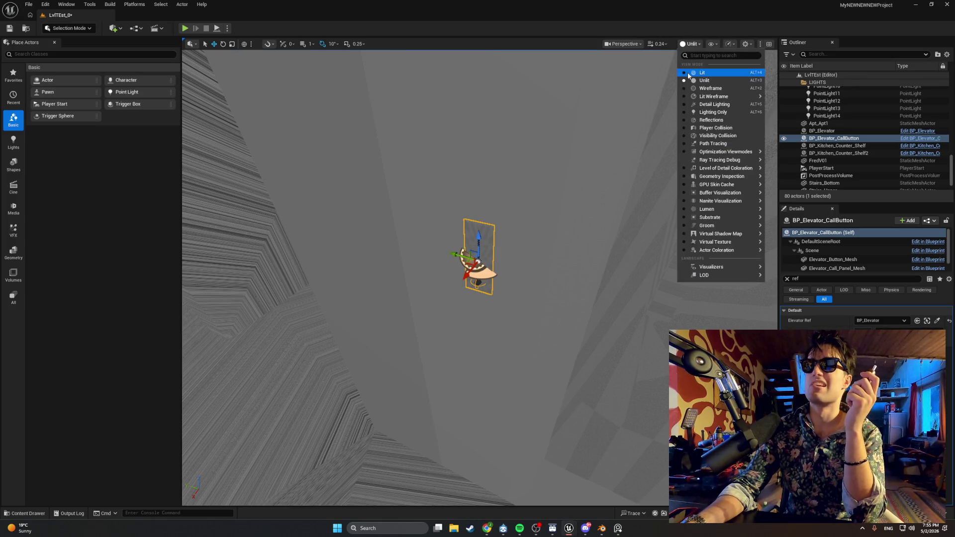
- Switch the viewport view mode to Lit
left_click(687, 73)
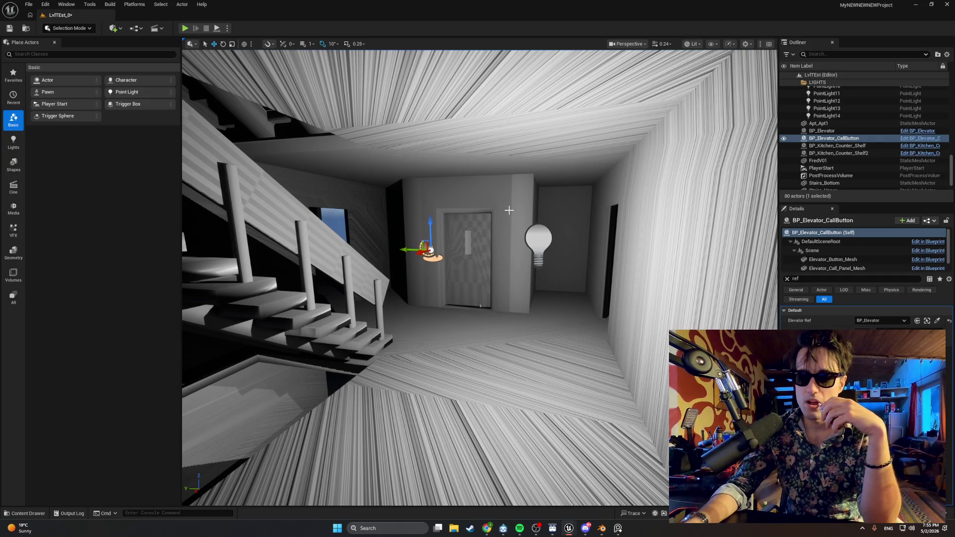
mouse_move(560, 525)
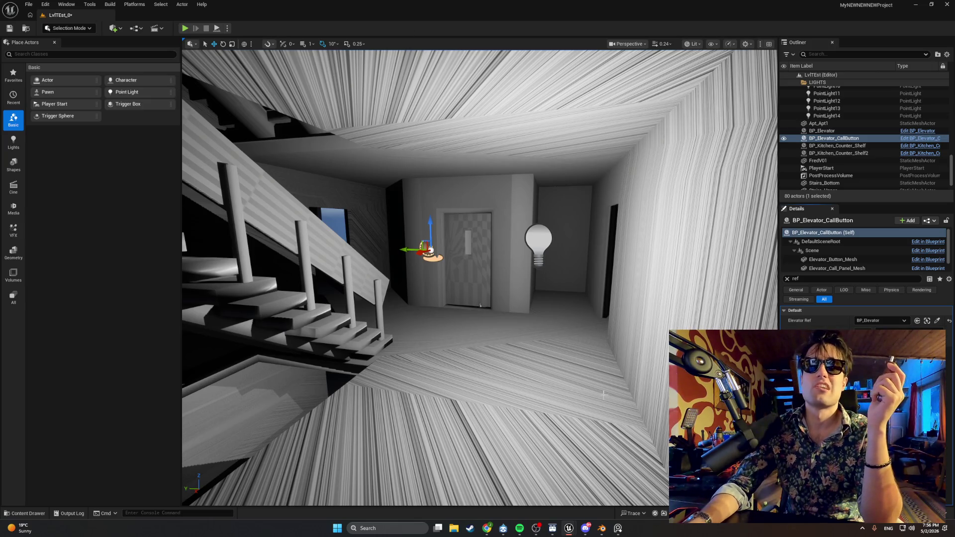
- Bring back BP_Elevator's Event Graph, zoomed out to show the BeginPlay and StartElevatorMove nodes
left_click(575, 494)
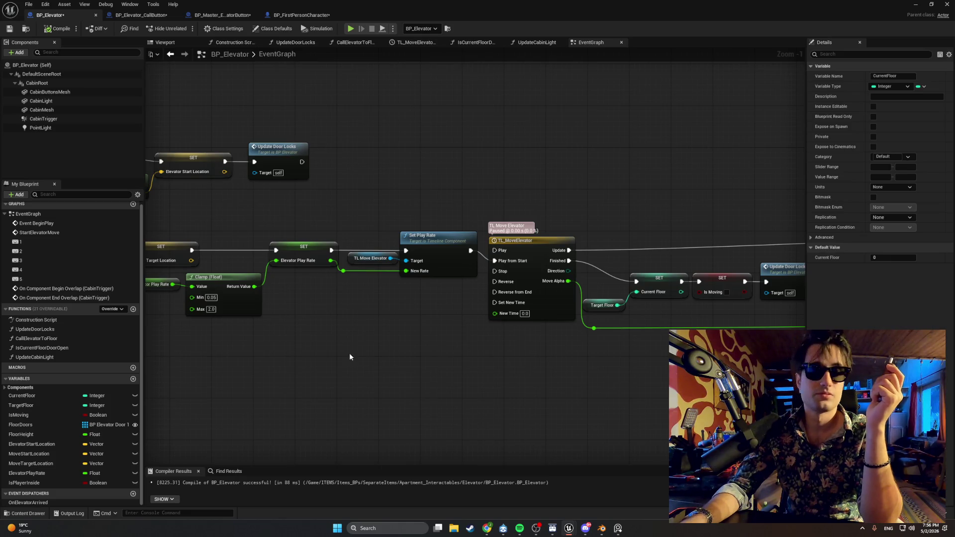
scroll(328, 346, "down", 1)
left_click_drag(331, 340, 509, 313)
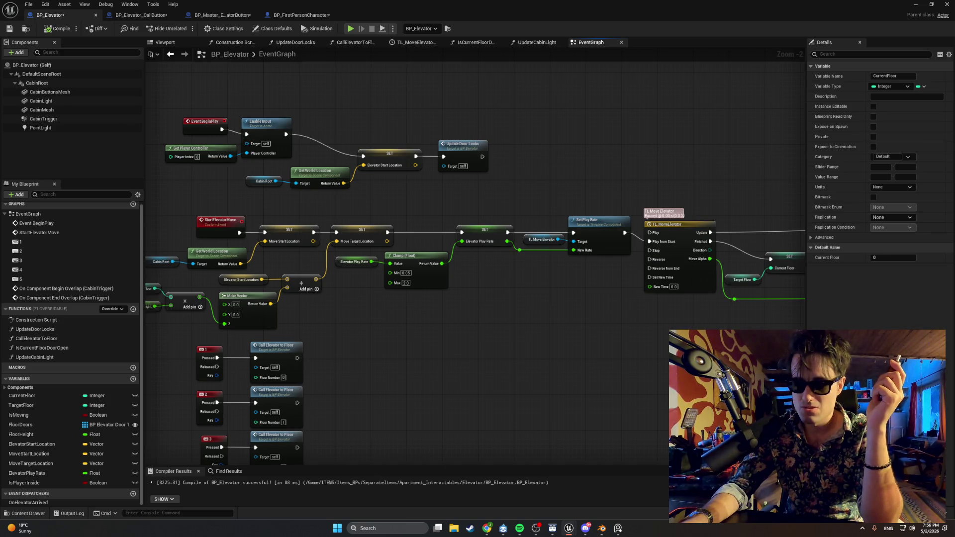
- Scroll through the reference page in the browser alongside the Blueprint
key("alt+Tab")
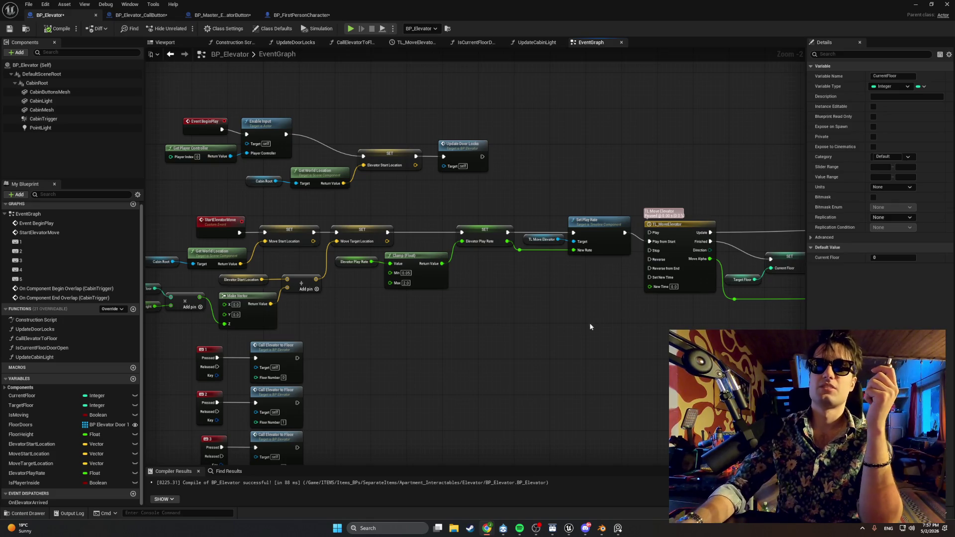
scroll(520, 341, "down", 1)
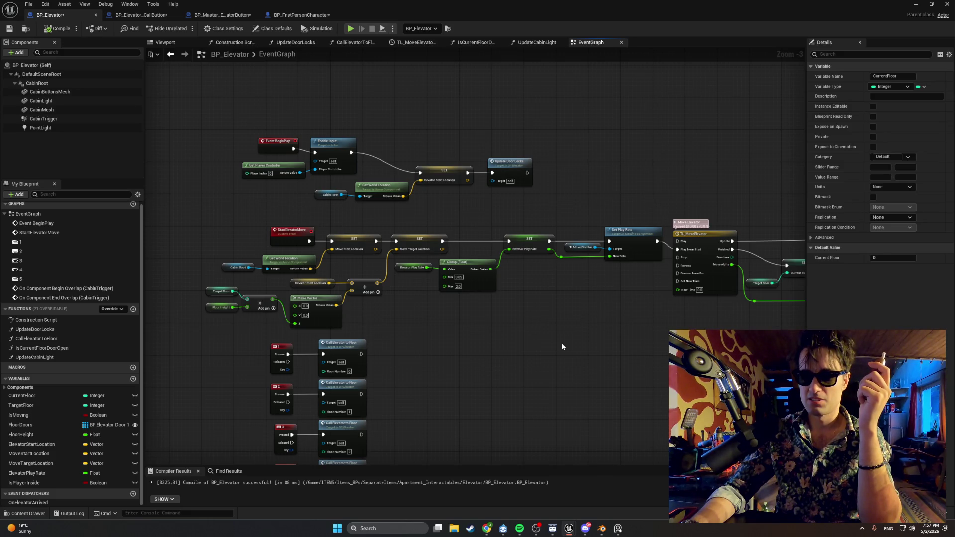
key("alt+Tab")
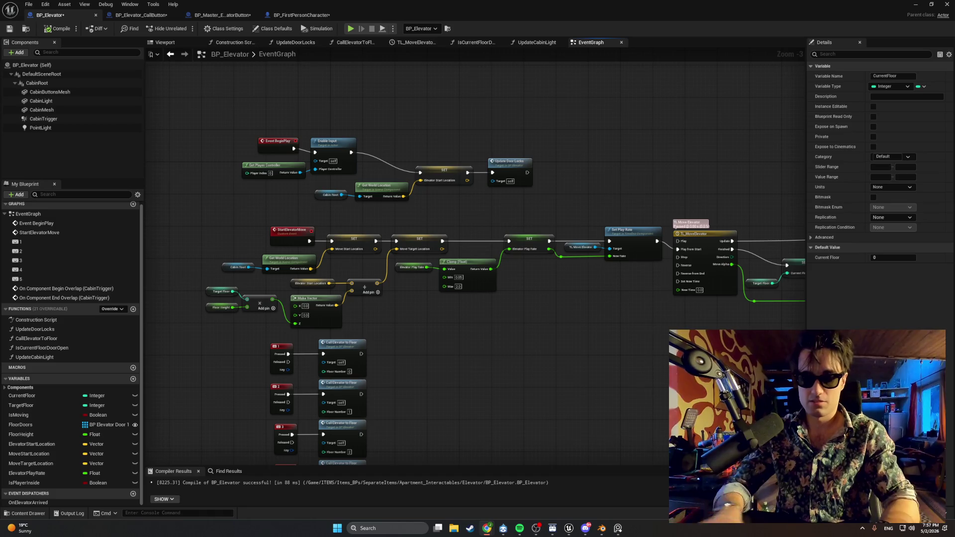
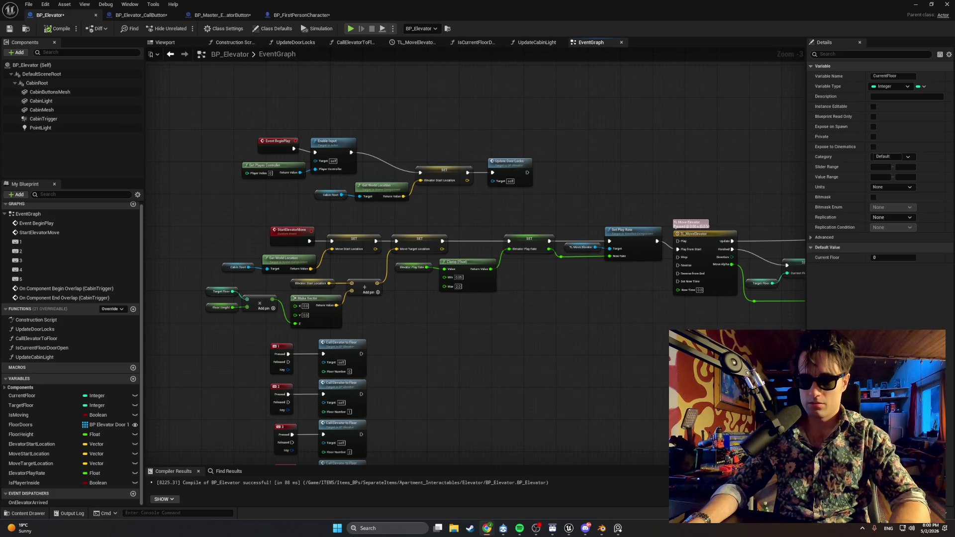
- Shift the number-key event and Call Elevator to Floor nodes lower, then add a new function
mouse_move(443, 460)
left_mouse_down()
mouse_move(352, 363)
mouse_move(304, 256)
left_mouse_up()
left_click_drag(366, 300, 366, 356)
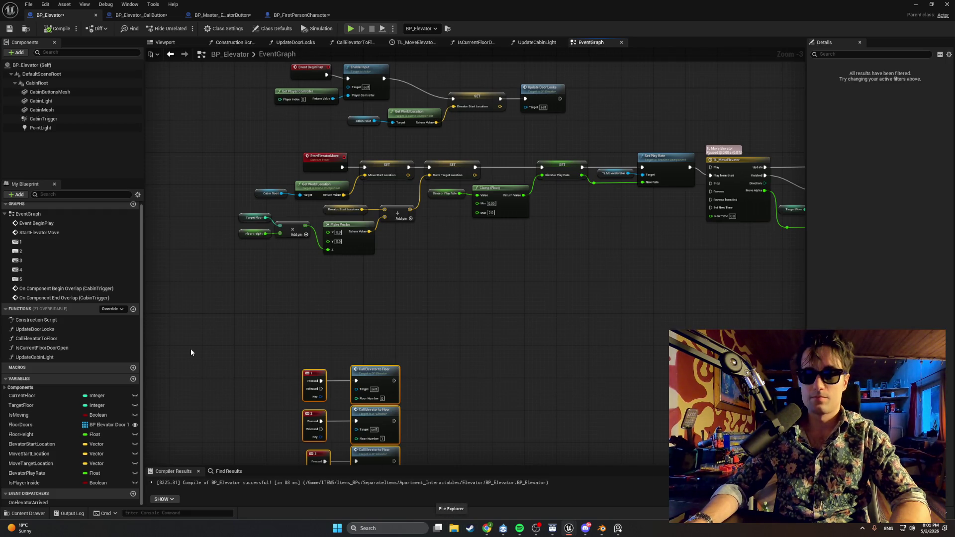
left_click(134, 310)
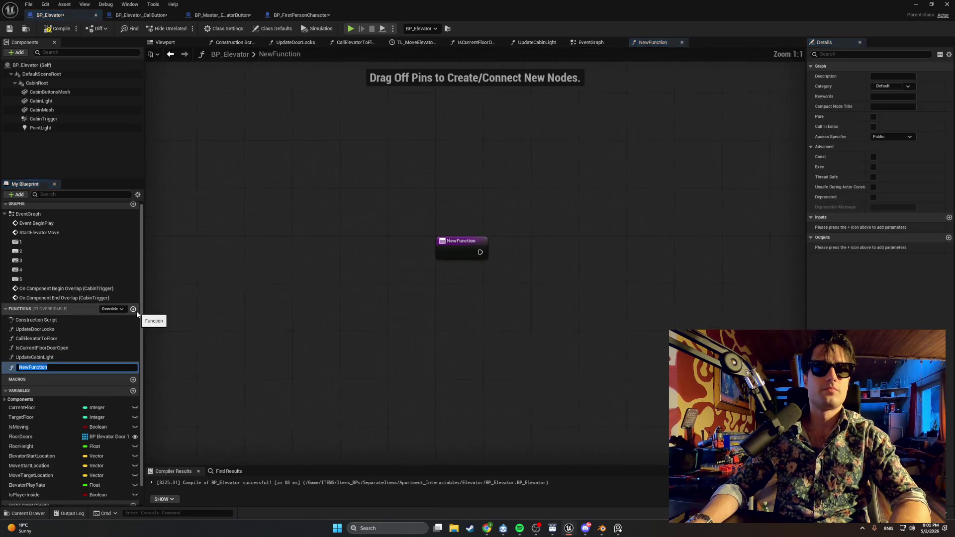
type("I")
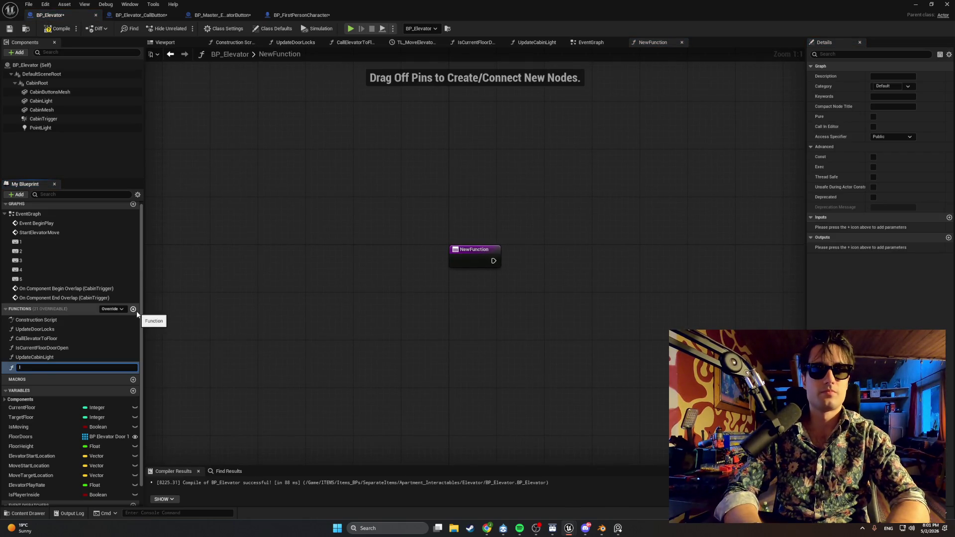
type("nitialize")
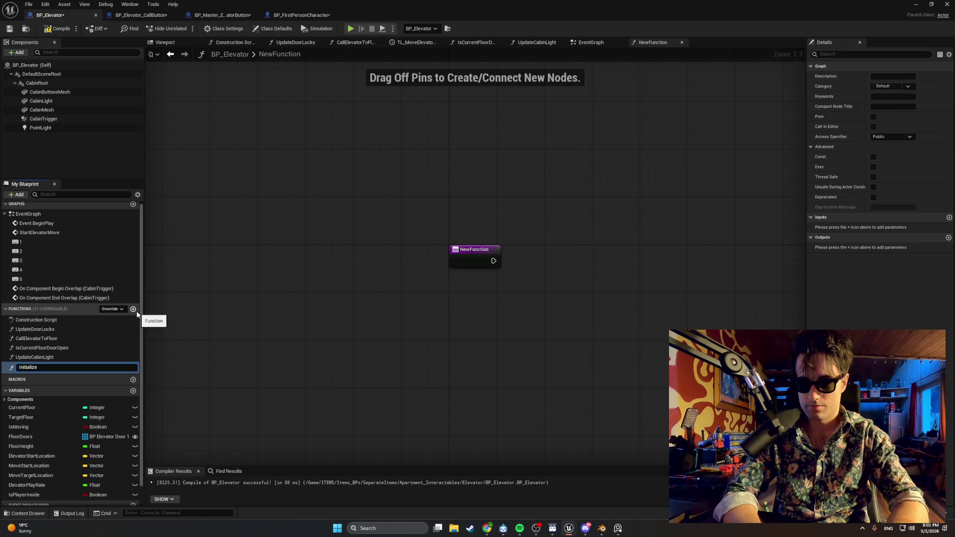
type("Button")
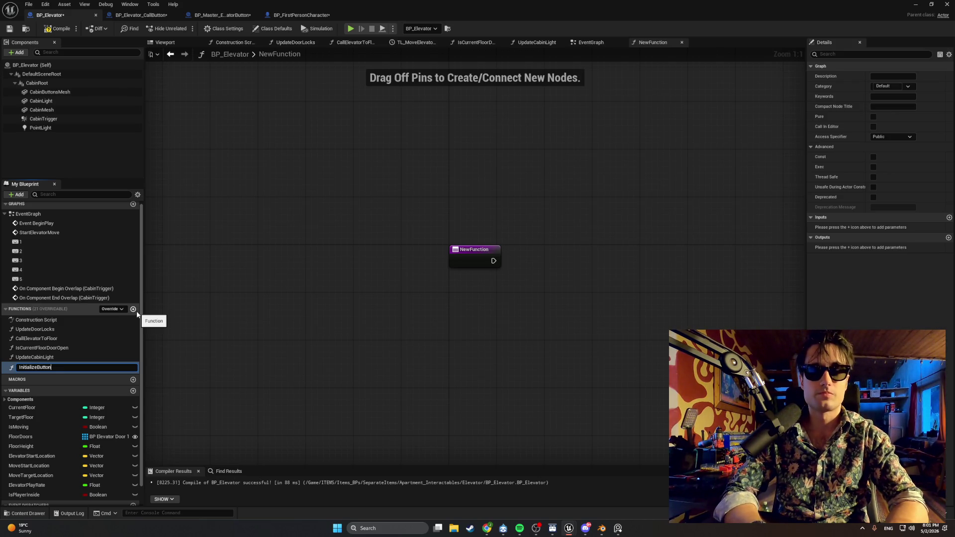
key("Return")
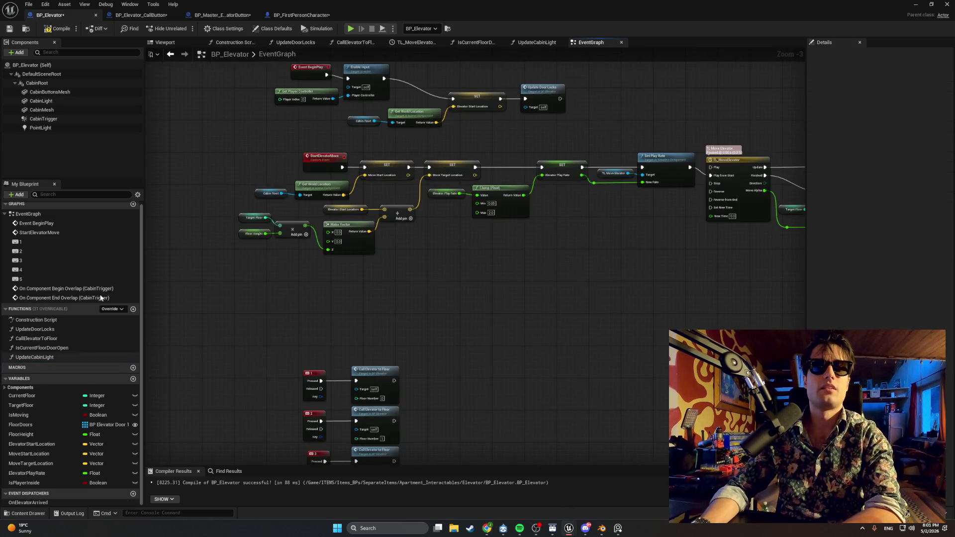
left_click(139, 15)
- Bring up BP_Master_ElevatorButton with its TL_Elevator_ButtonPress timeline showing
left_click(49, 15)
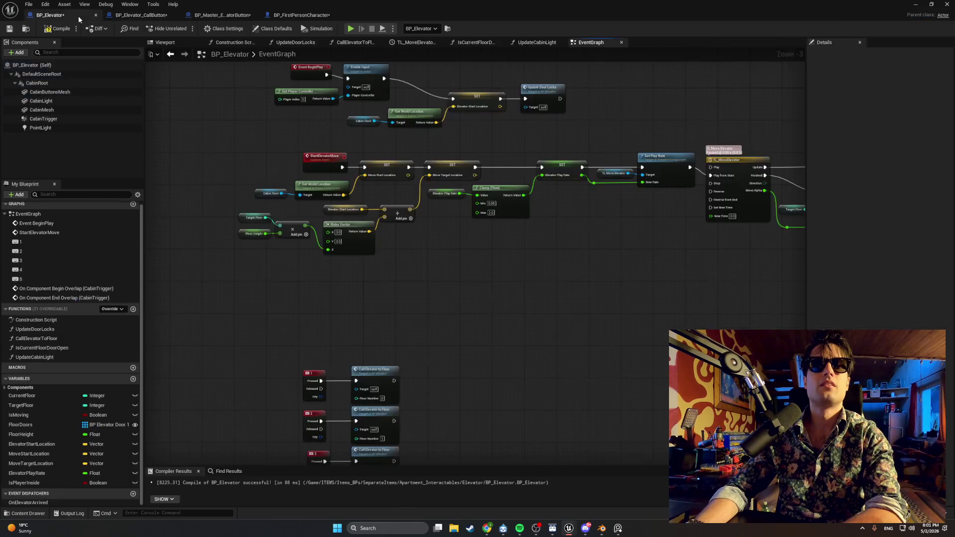
left_click(222, 15)
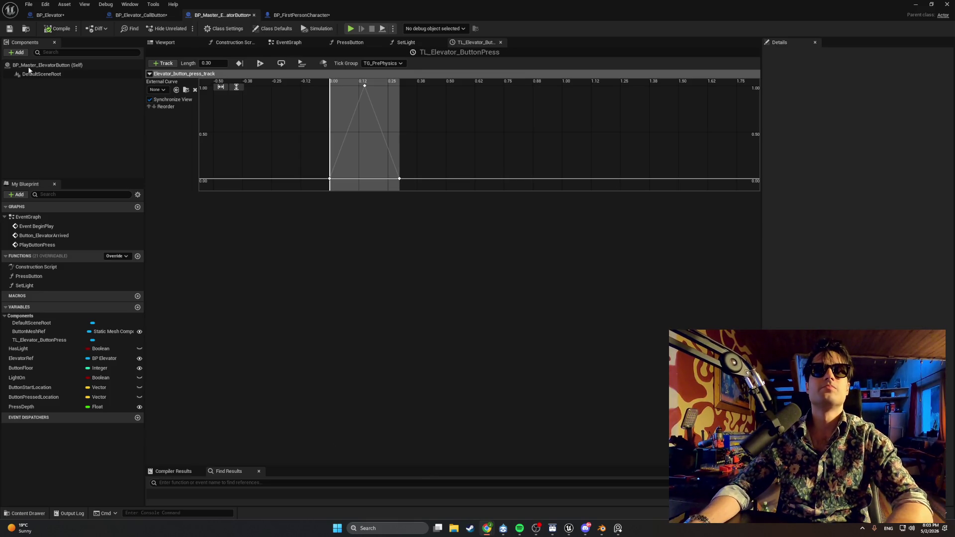
- Add a Static Mesh component to BP_Master_ElevatorButton and name it ButtonMesh
left_click(16, 52)
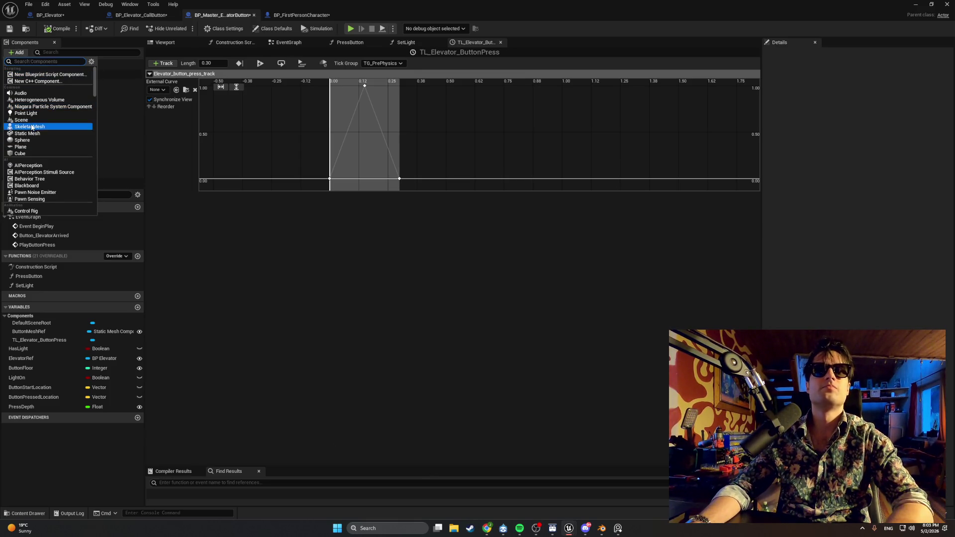
type("sta")
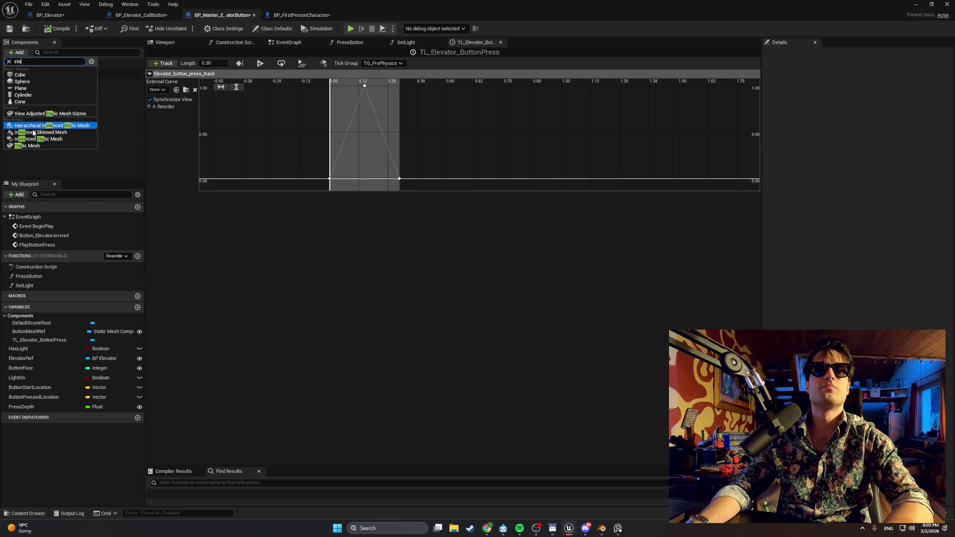
left_click(33, 145)
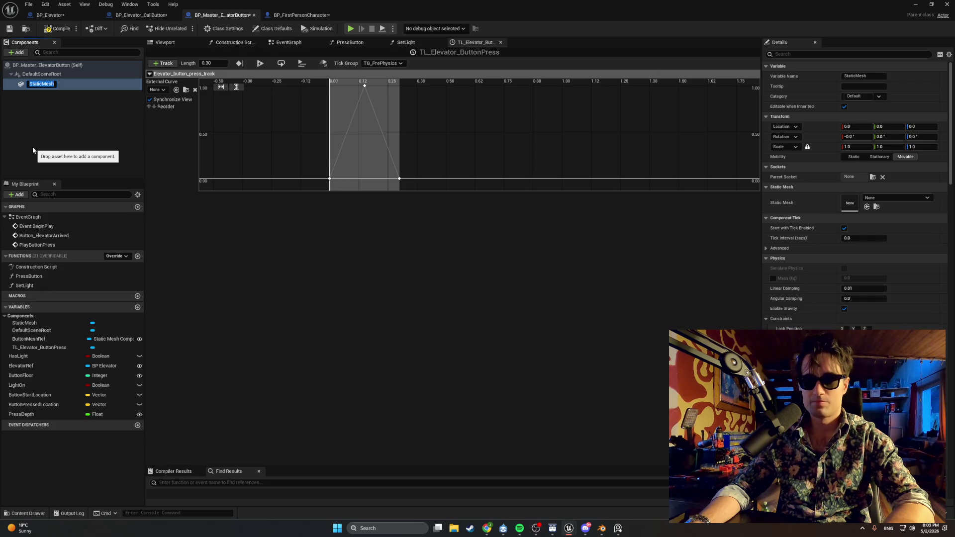
type("ButtonMesh")
key("Return")
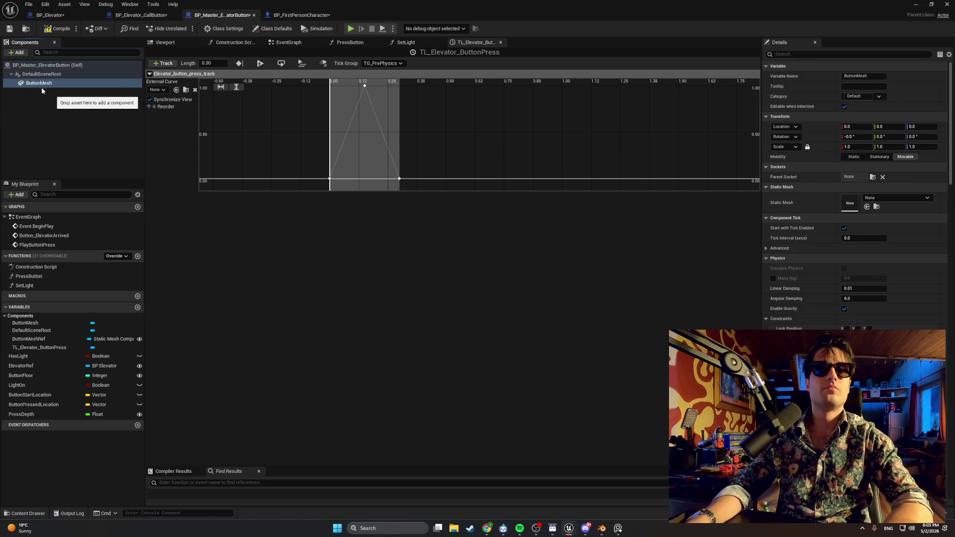
left_click(57, 29)
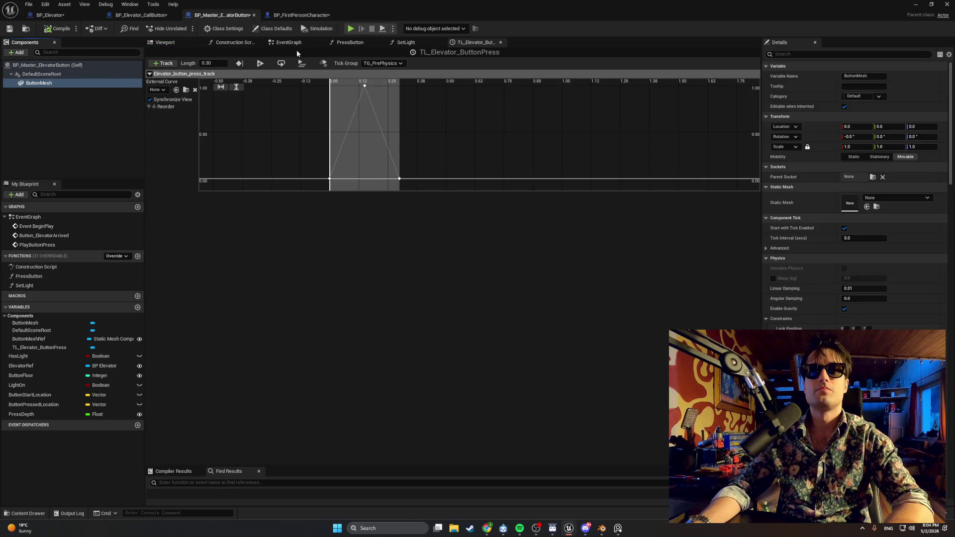
left_click(286, 43)
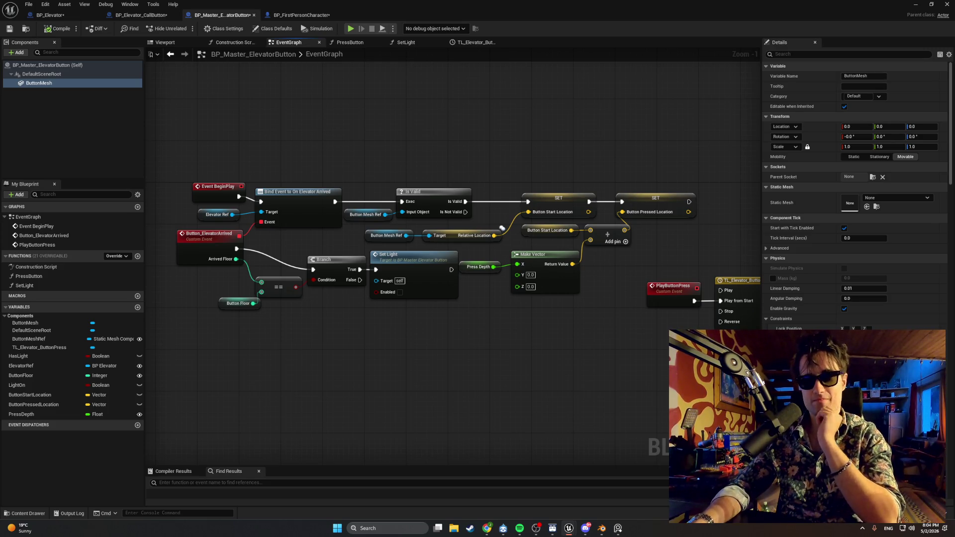
- Inspect the ButtonMeshRef variable's settings and pan the graph to the BeginPlay location logic
key("alt+Tab")
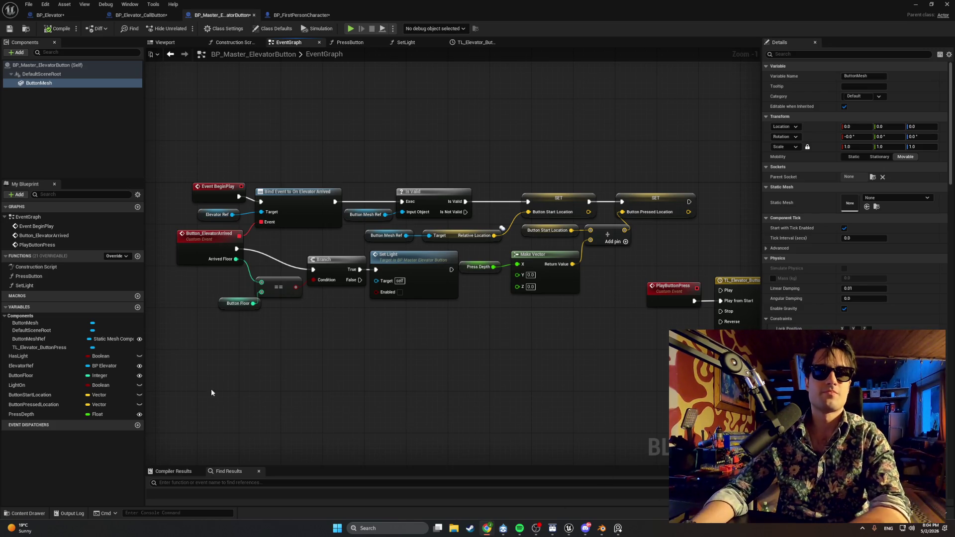
left_click(53, 338)
mouse_move(403, 353)
left_mouse_down()
mouse_move(192, 363)
mouse_move(359, 377)
left_mouse_up()
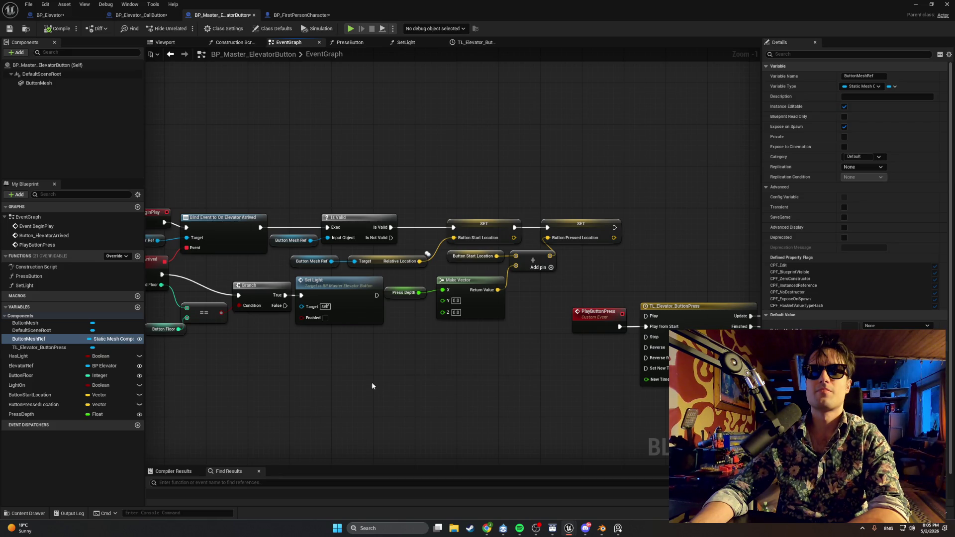
- Replace the Button Mesh Ref getters with a ButtonMesh getter wired to Relative Location's Target
left_click(295, 260)
key("Delete")
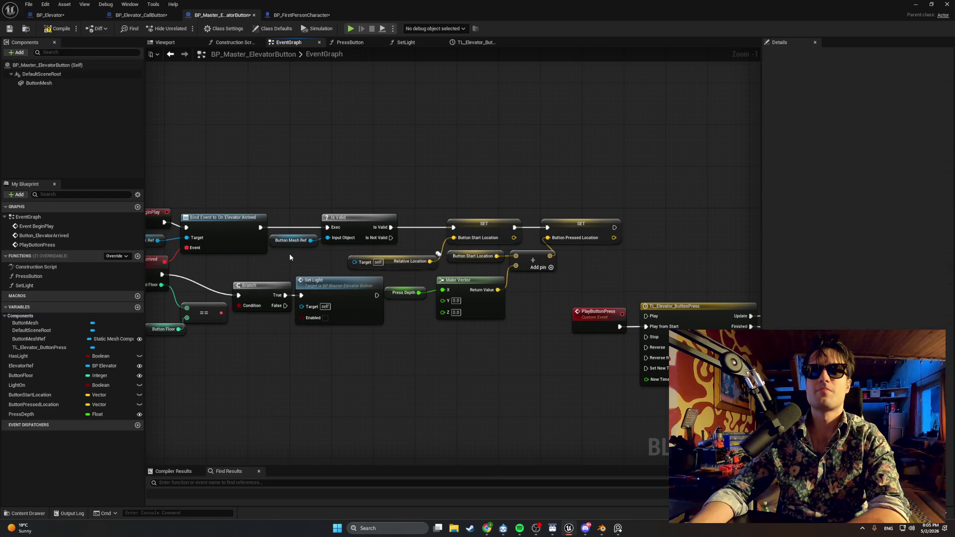
left_click(279, 241)
key("Delete")
mouse_move(56, 83)
left_mouse_down()
mouse_move(169, 74)
mouse_move(317, 246)
mouse_move(325, 239)
mouse_move(278, 240)
left_mouse_up()
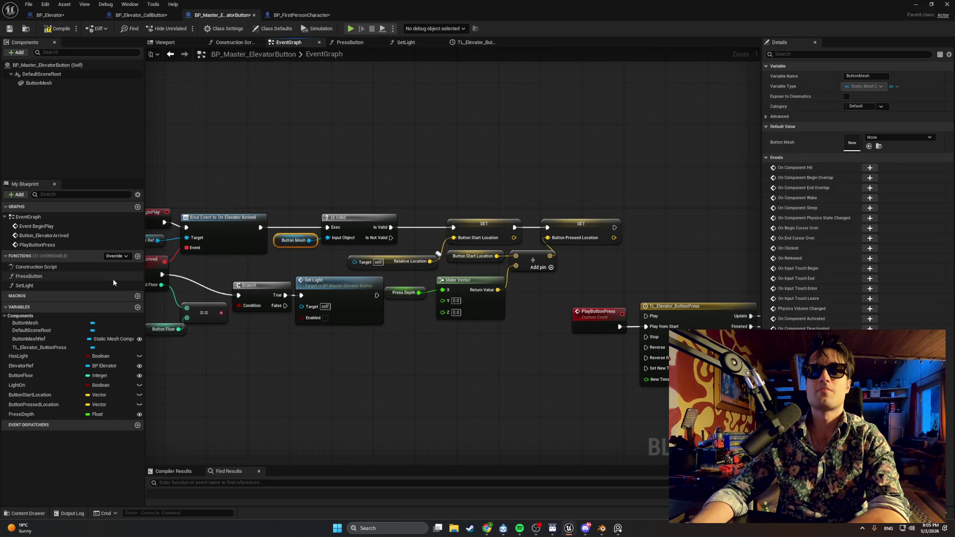
mouse_move(47, 84)
left_mouse_down()
mouse_move(291, 263)
mouse_move(360, 263)
left_mouse_up()
left_click_drag(287, 262, 308, 261)
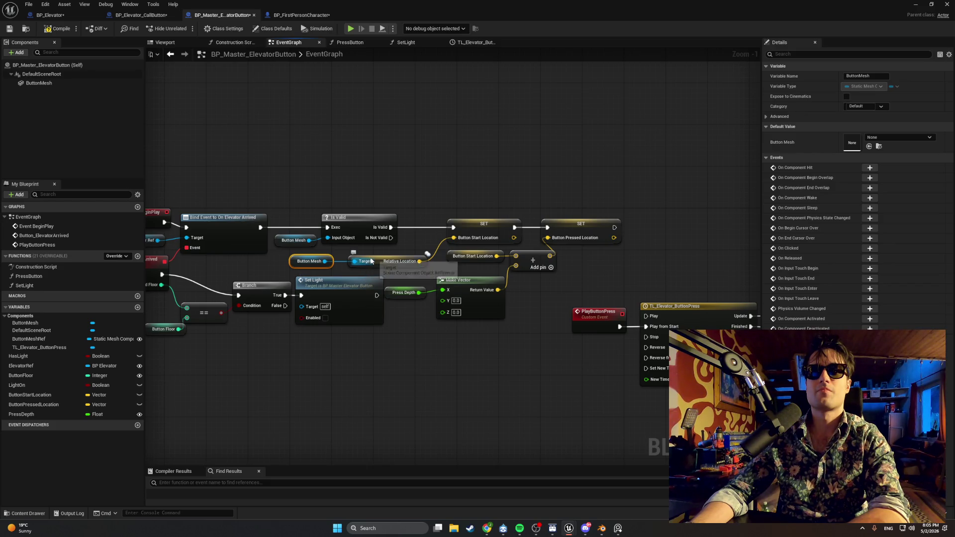
key("Delete")
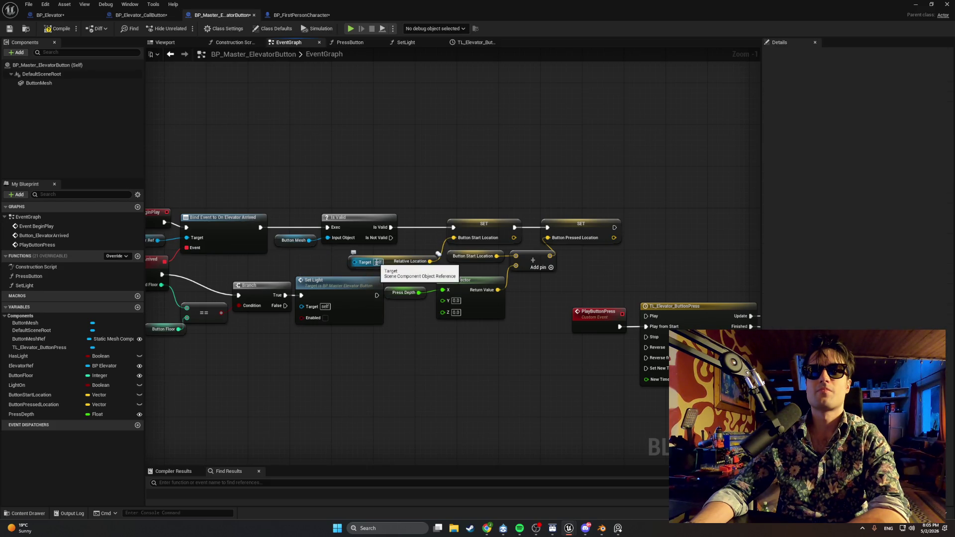
- Delete Get Relative Location and try a Set Relative Location node off a pasted Button Mesh getter
left_click(377, 262)
key("Delete")
left_click(293, 242)
left_click(319, 256)
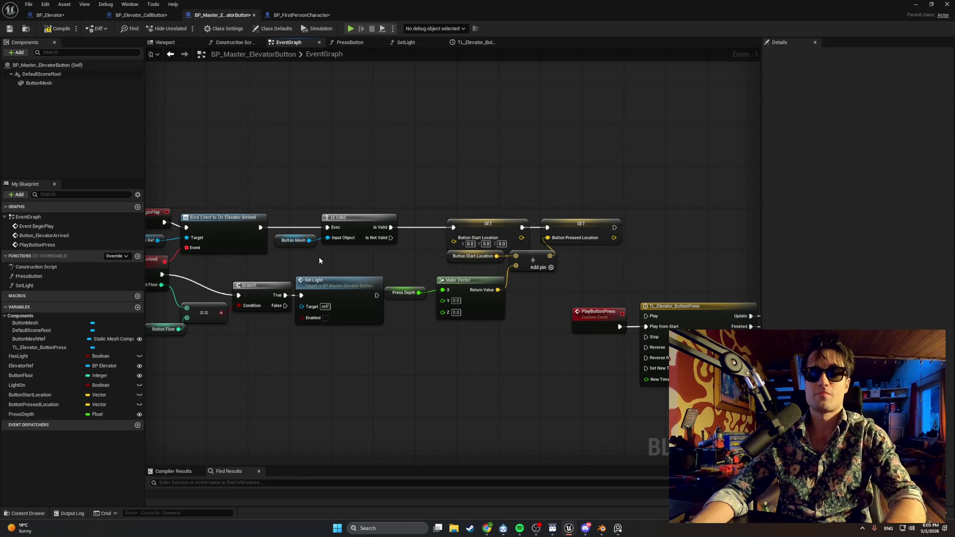
key("ctrl+v")
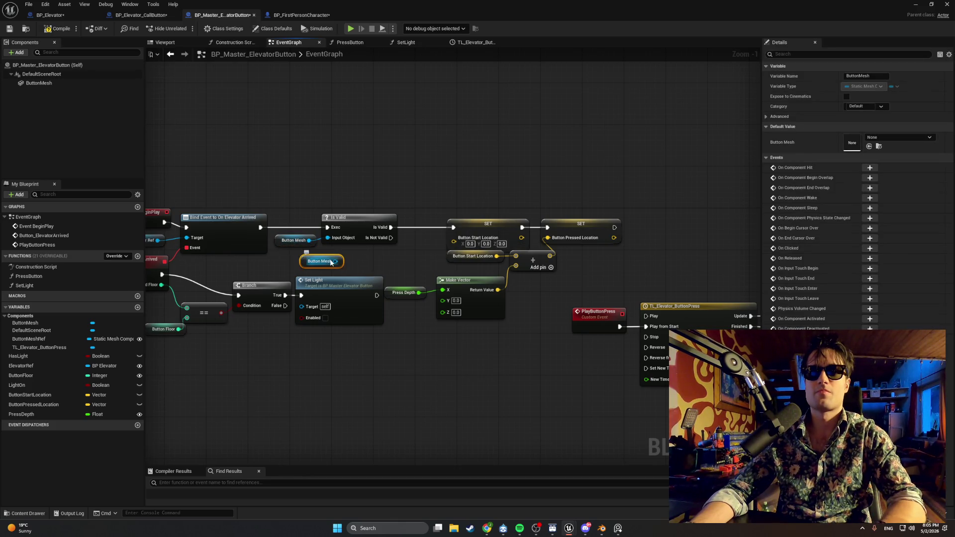
left_click_drag(332, 262, 372, 262)
type("set relative loc")
key("Return")
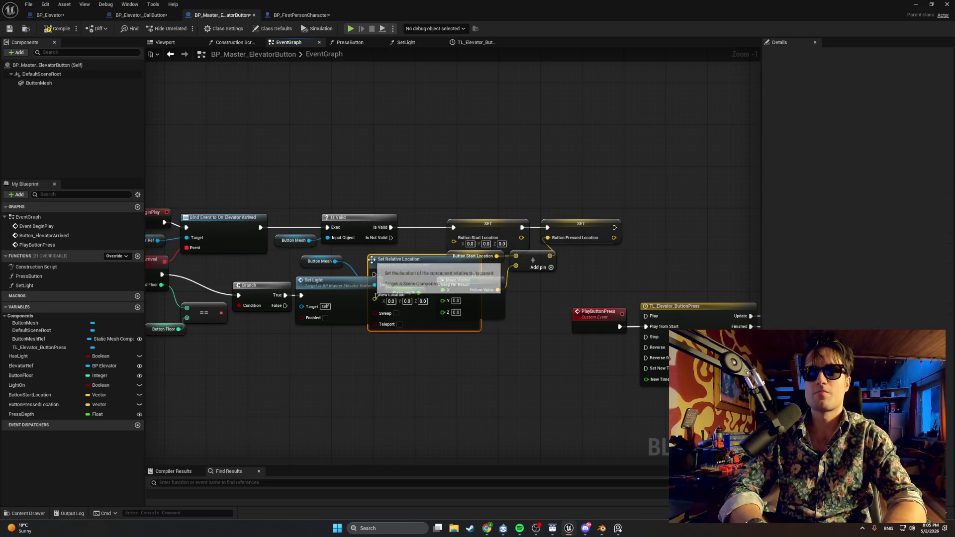
key("Delete")
- Abandon the Set Relative Location search and undo back to Get Relative Location feeding Button Start Location
left_click_drag(335, 262, 362, 260)
type("set rel")
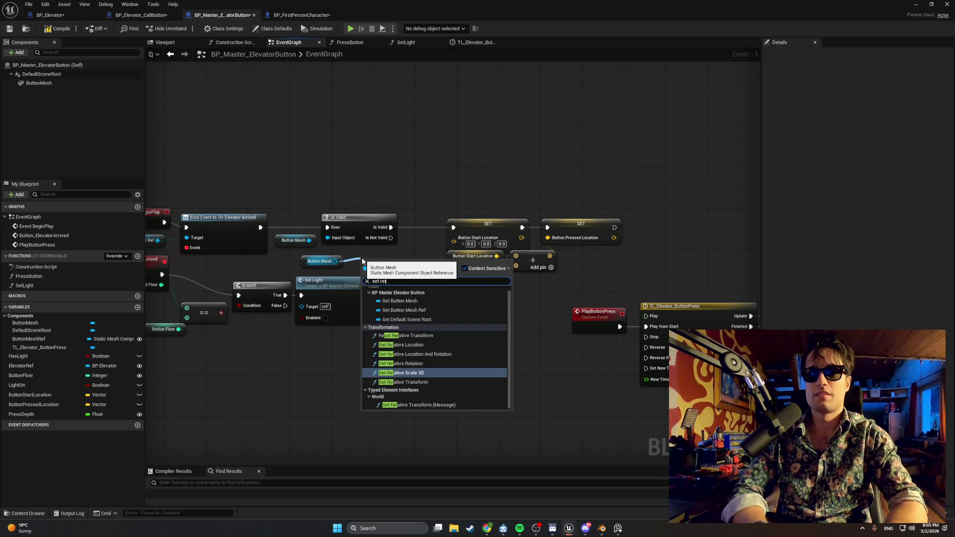
type("ative loca")
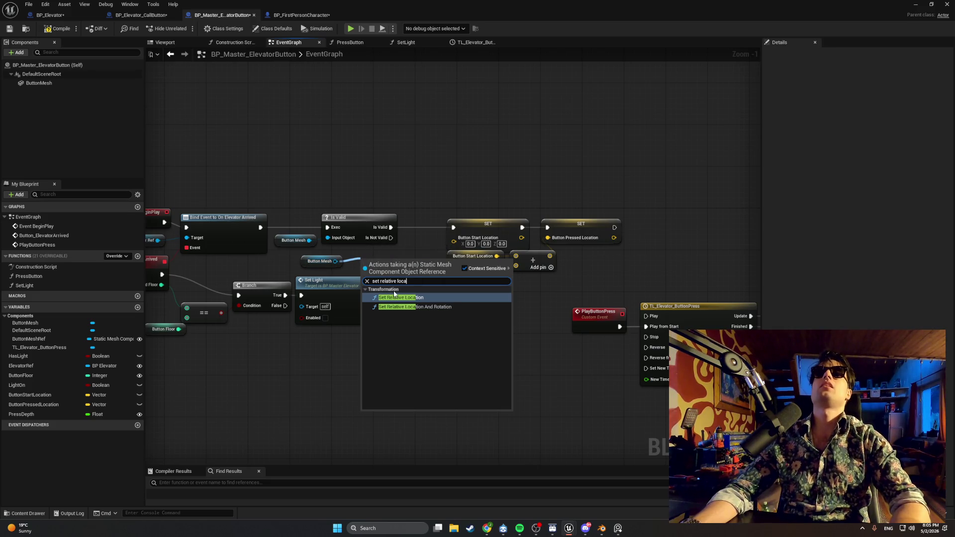
left_click(359, 255)
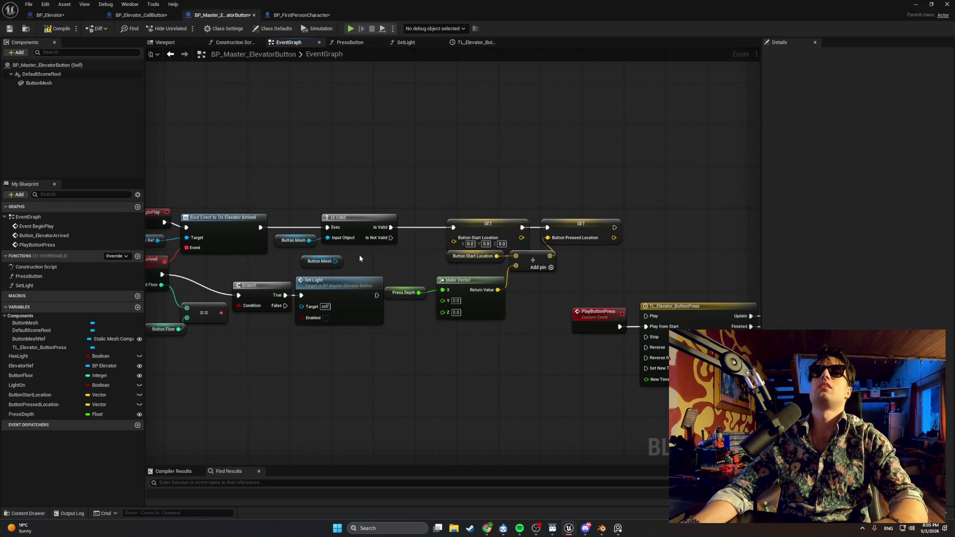
key("ctrl+z")
key("ctrl+z")
key("ctrl+z")
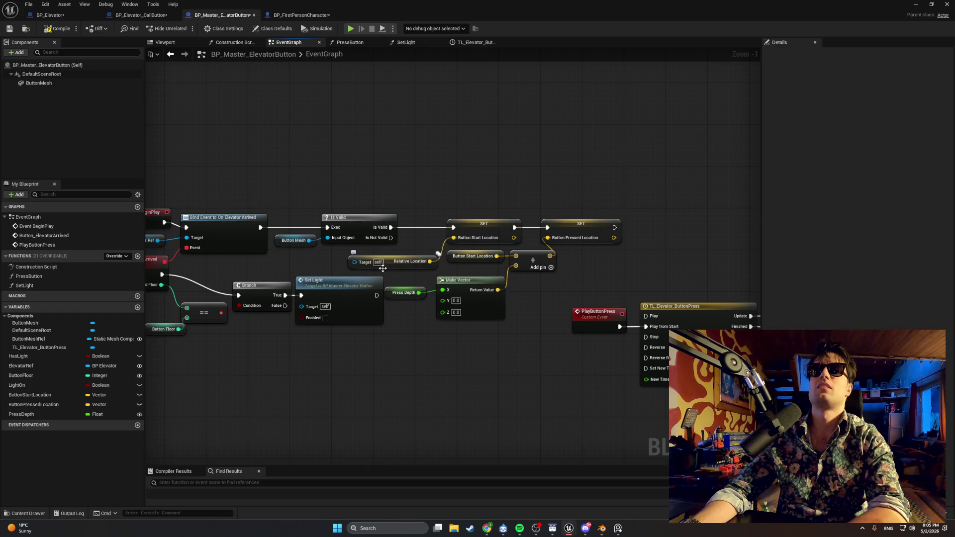
mouse_move(403, 321)
left_mouse_down()
mouse_move(141, 288)
mouse_move(364, 288)
left_mouse_up()
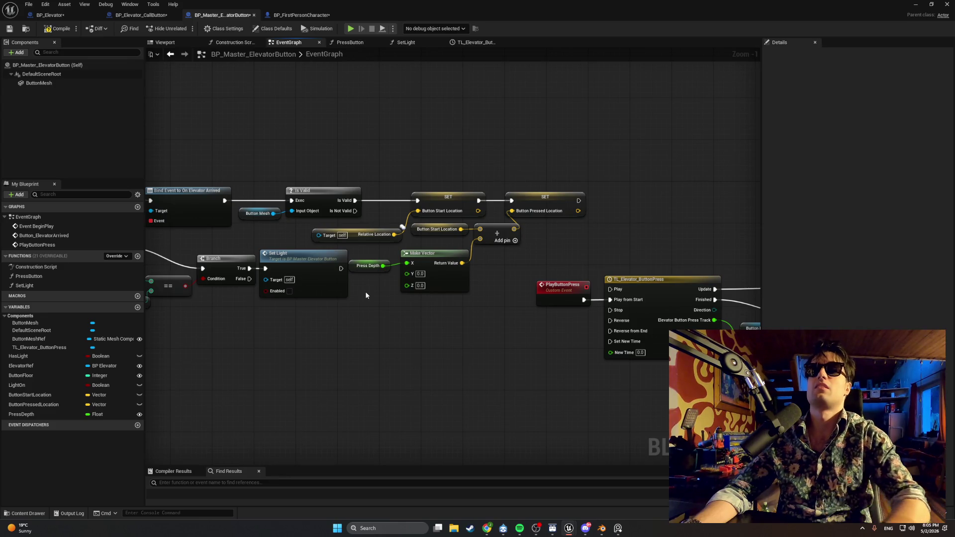
key("ctrl+z")
key("ctrl+z")
key("ctrl+z")
key("ctrl+z")
key("ctrl+z")
key("ctrl+z")
left_click_drag(353, 297, 419, 284)
scroll(420, 285, "down", 1)
key("super+shift+s")
left_click_drag(631, 166, 155, 321)
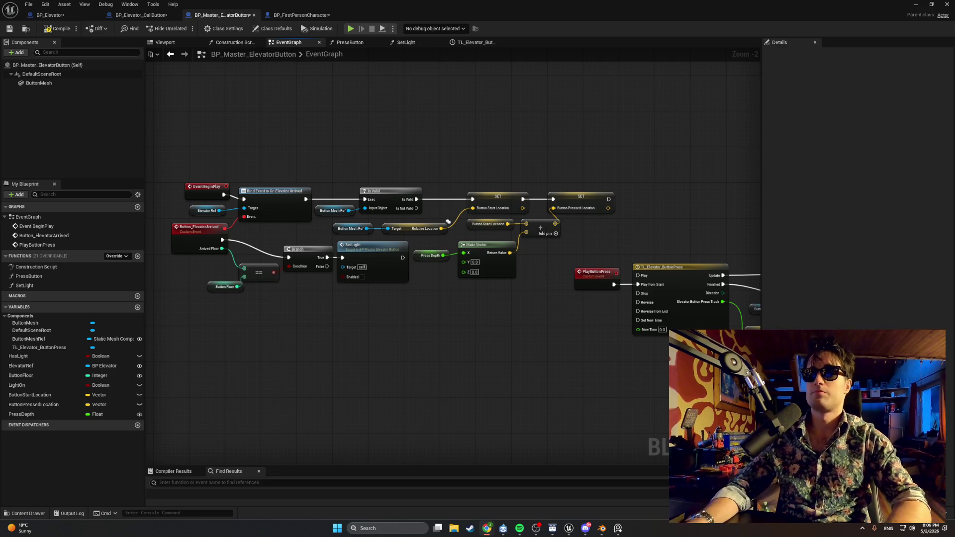
left_click_drag(678, 378, 451, 383)
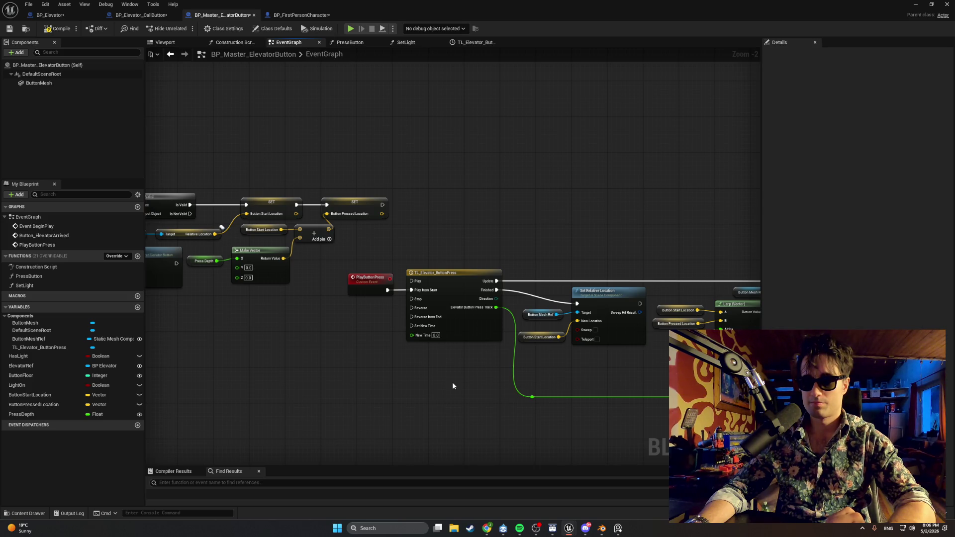
left_click_drag(452, 386, 511, 378)
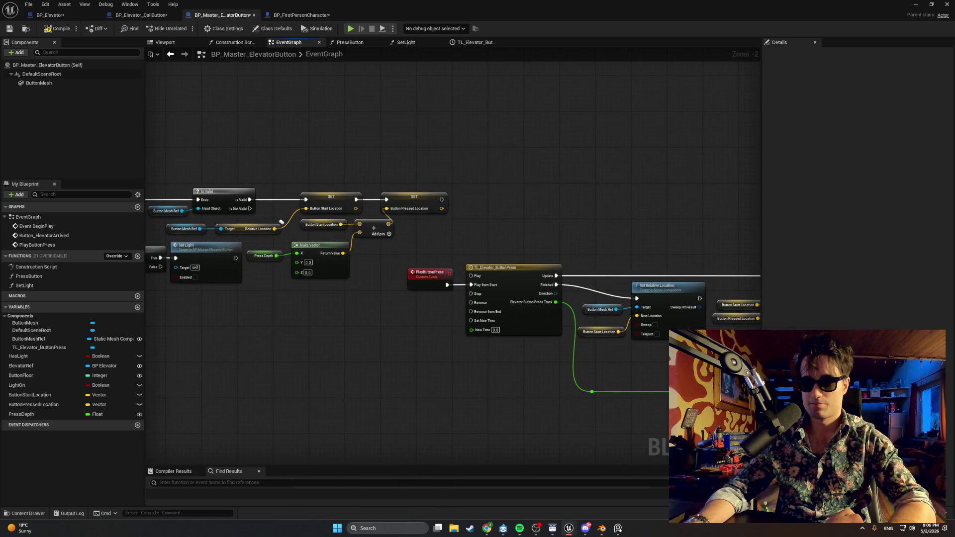
key("alt+Tab")
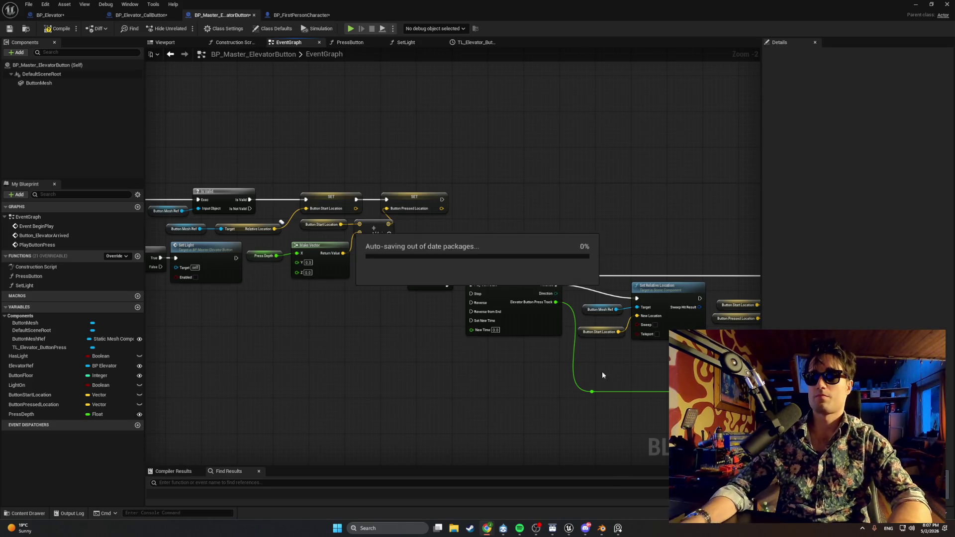
mouse_move(523, 346)
left_mouse_down()
mouse_move(275, 364)
mouse_move(296, 358)
mouse_move(512, 384)
left_mouse_up()
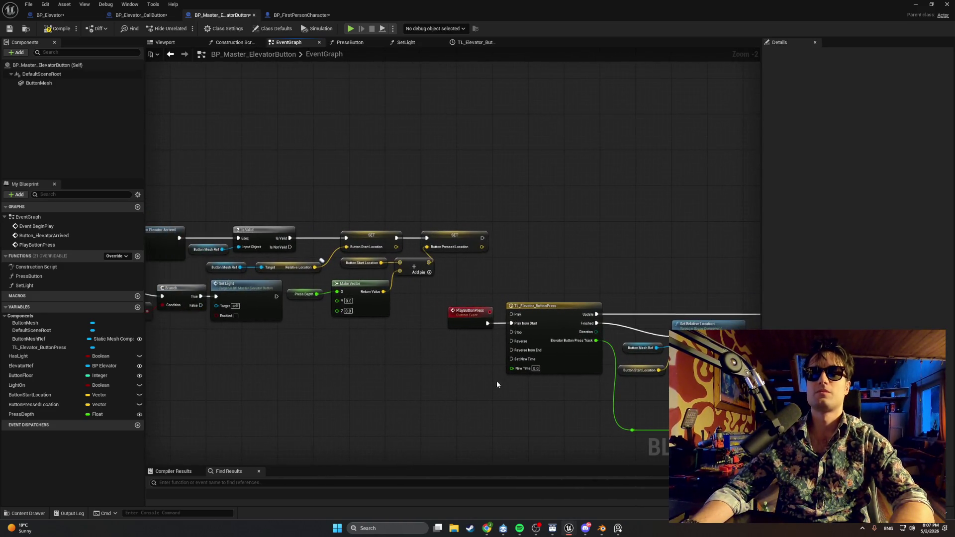
scroll(477, 378, "up", 1)
- Add a Button Mesh getter with a Get Relative Location node, then delete both again
scroll(392, 299, "up", 1)
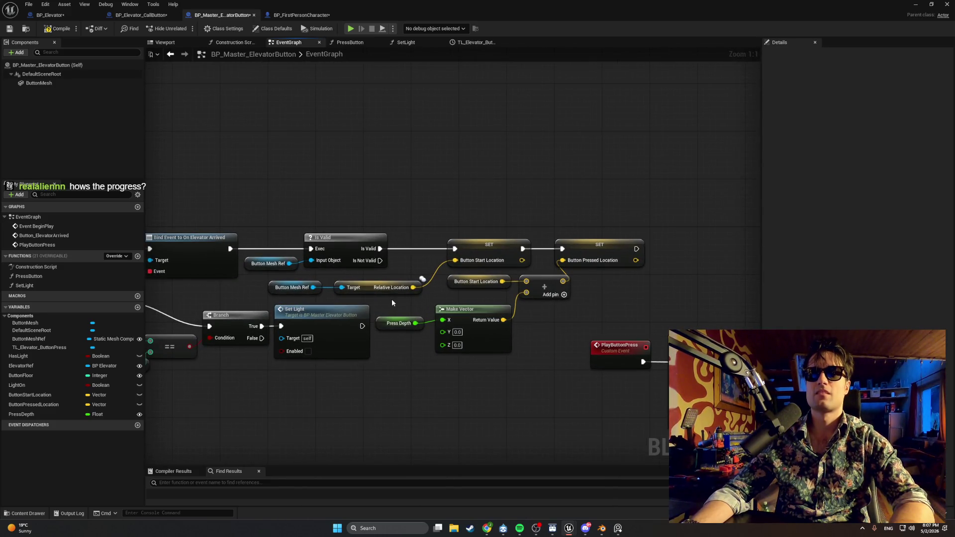
right_click(392, 300)
left_click(286, 289)
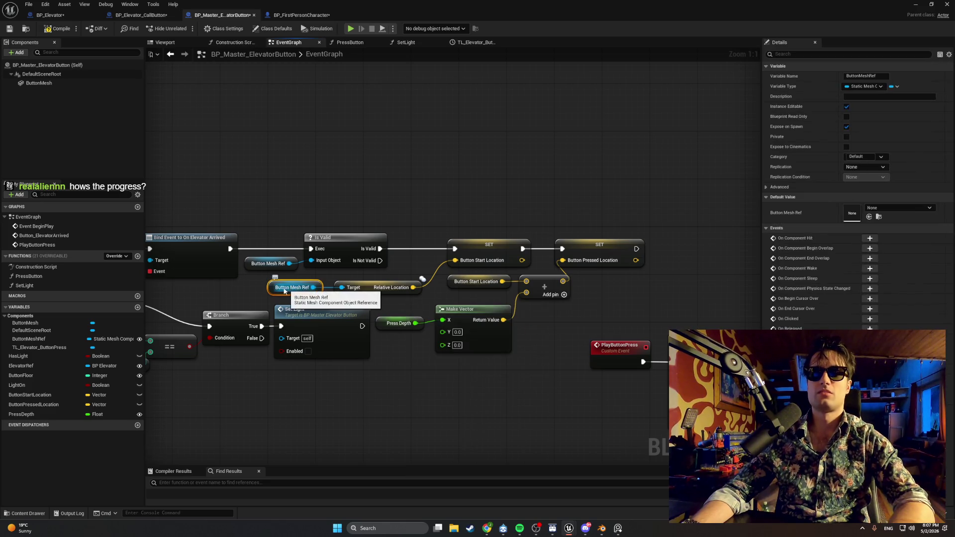
mouse_move(39, 83)
left_mouse_down()
mouse_move(267, 361)
mouse_move(300, 387)
mouse_move(431, 395)
left_mouse_up()
type("get relative")
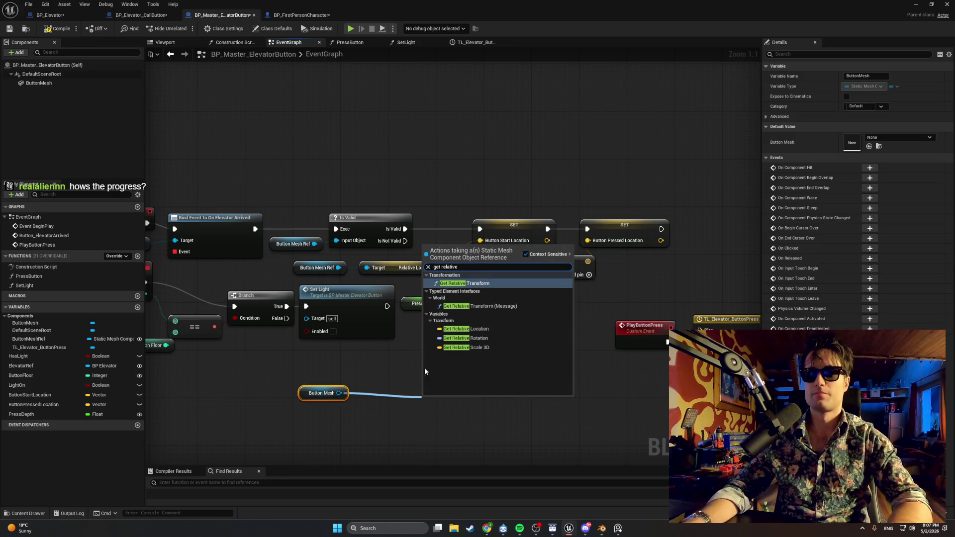
left_click(453, 329)
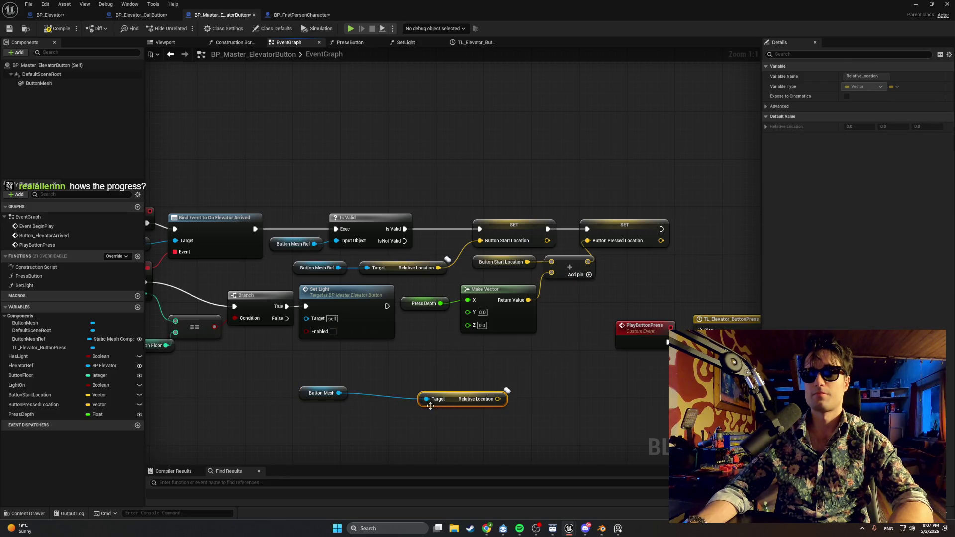
left_click_drag(512, 420, 278, 385)
key("Delete")
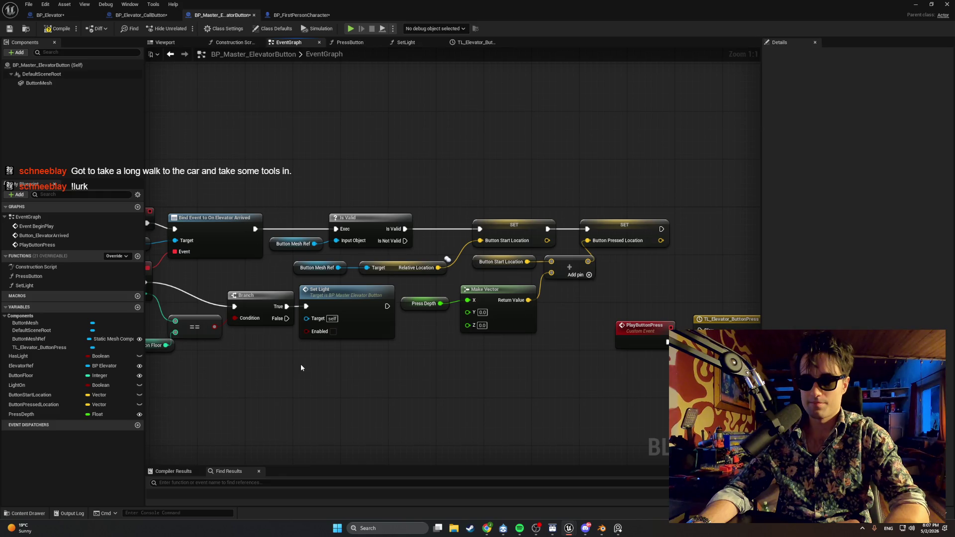
- Delete Is Valid and the Button Mesh Ref nodes, wiring Bind Event straight into the first SET
left_click_drag(372, 198, 306, 272)
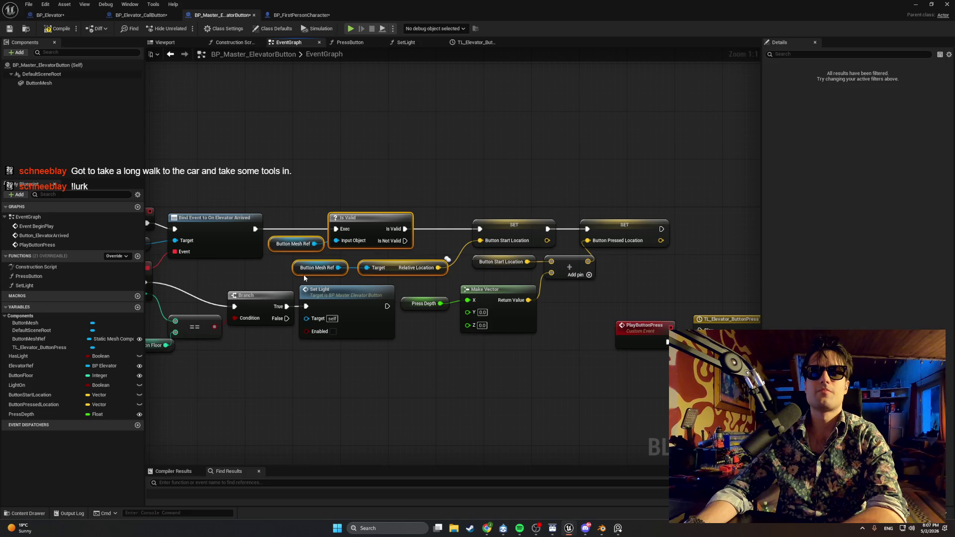
key("Delete")
left_click_drag(256, 228, 480, 229)
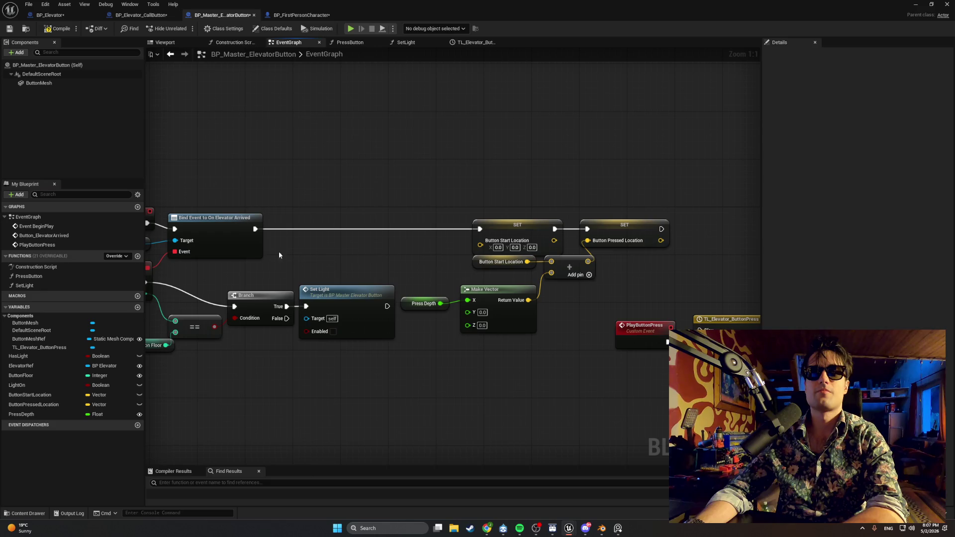
- Add a Button Mesh getter with Get Relative Location and move both beside SET Button Start Location
mouse_move(45, 83)
left_mouse_down()
mouse_move(346, 268)
mouse_move(402, 262)
left_mouse_up()
type("get relative lo")
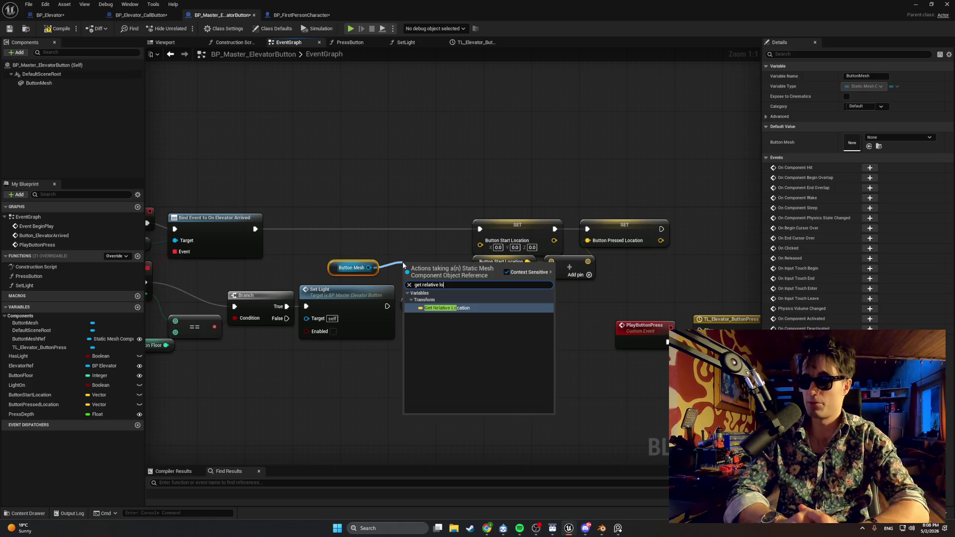
key("Return")
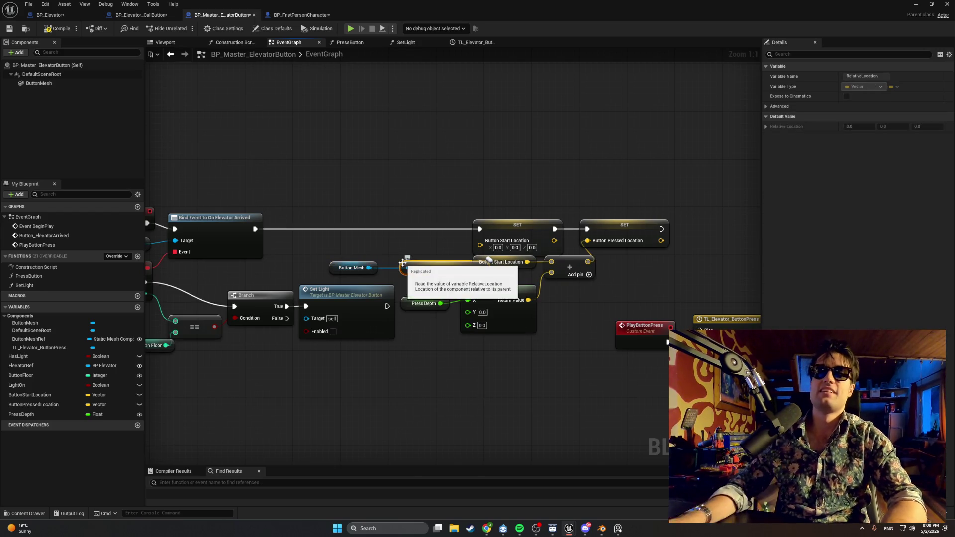
left_click_drag(411, 248, 363, 275)
right_click(371, 250)
key("Escape")
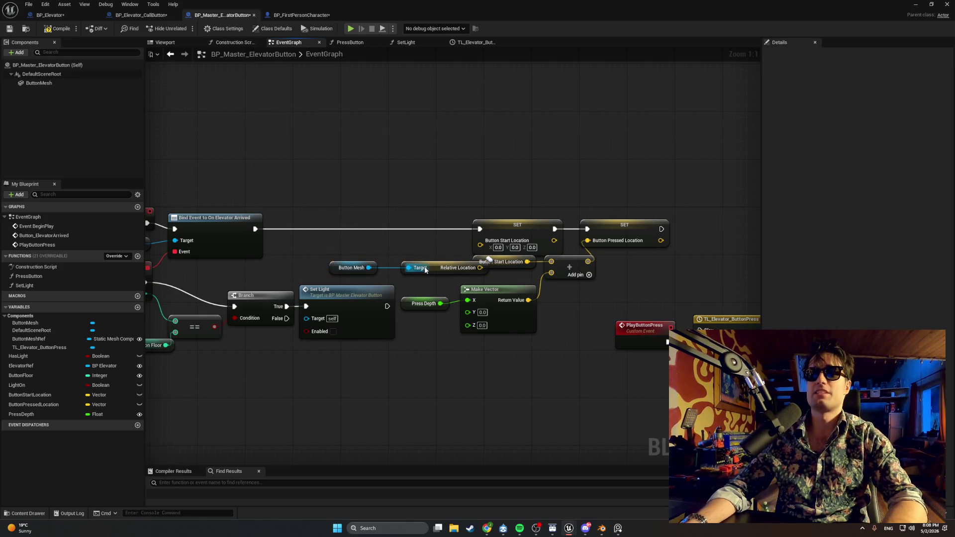
mouse_move(426, 270)
left_mouse_down()
mouse_move(388, 260)
mouse_move(480, 240)
left_mouse_up()
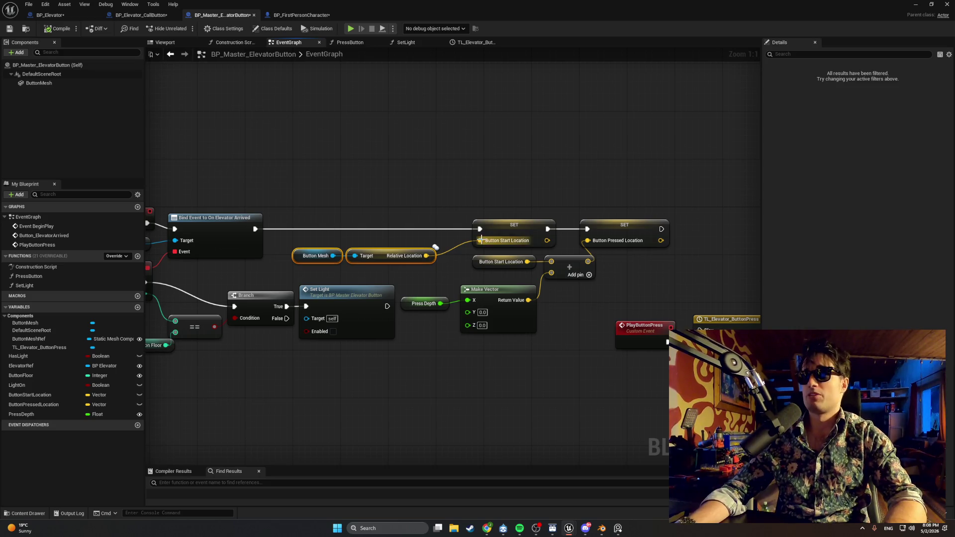
scroll(479, 240, "down", 1)
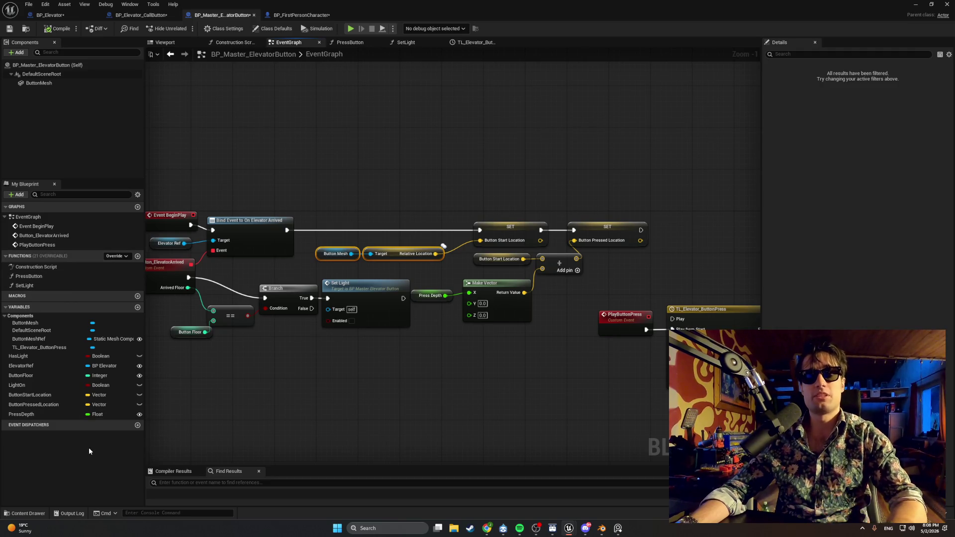
- Swap the first Set Relative Location's Button Mesh Ref target for a Button Mesh getter
mouse_move(537, 341)
left_mouse_down()
mouse_move(297, 334)
mouse_move(307, 286)
left_mouse_up()
left_click(408, 306)
key("Delete")
mouse_move(39, 83)
left_mouse_down()
mouse_move(418, 311)
mouse_move(451, 304)
mouse_move(411, 307)
left_mouse_up()
left_click_drag(525, 265, 369, 244)
- Swap the second Set Relative Location's Button Mesh Ref target for another Button Mesh getter
left_click(483, 259)
key("Delete")
mouse_move(21, 82)
left_mouse_down()
mouse_move(440, 253)
mouse_move(534, 256)
left_mouse_up()
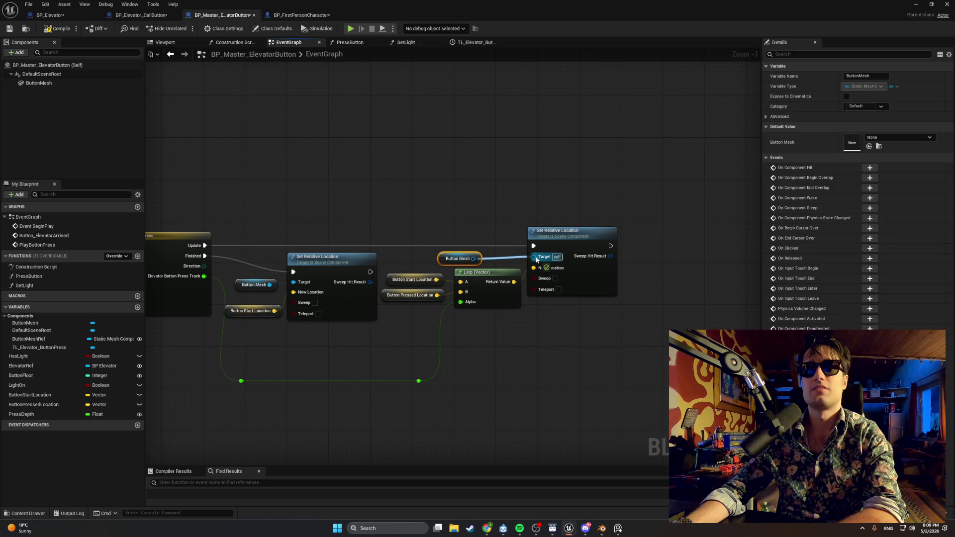
left_click_drag(441, 257, 482, 256)
- Select and review the two reroute knots on the timeline's green alpha wire
left_click_drag(438, 222, 492, 212)
left_click(306, 274)
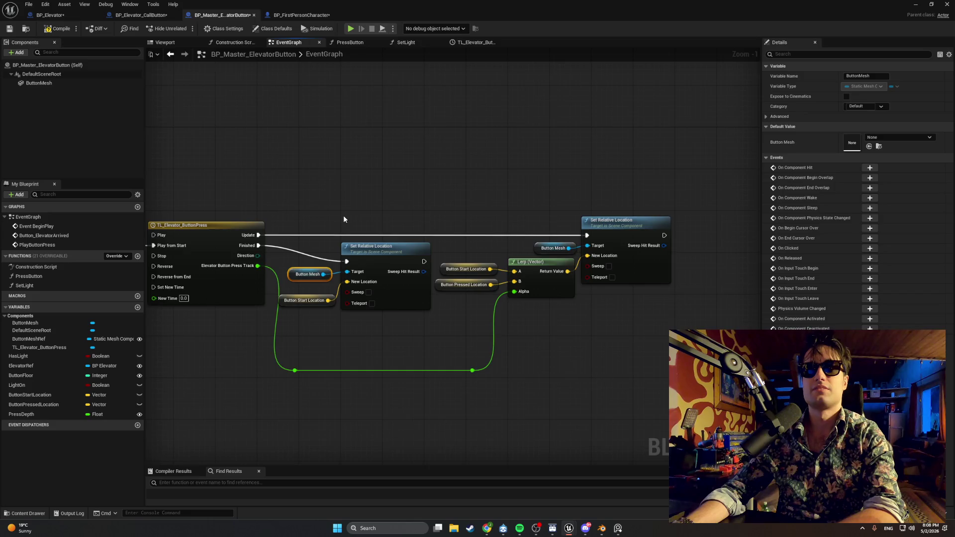
scroll(343, 219, "down", 1)
mouse_move(597, 384)
left_mouse_down()
mouse_move(344, 349)
mouse_move(387, 319)
left_mouse_up()
left_click(472, 207)
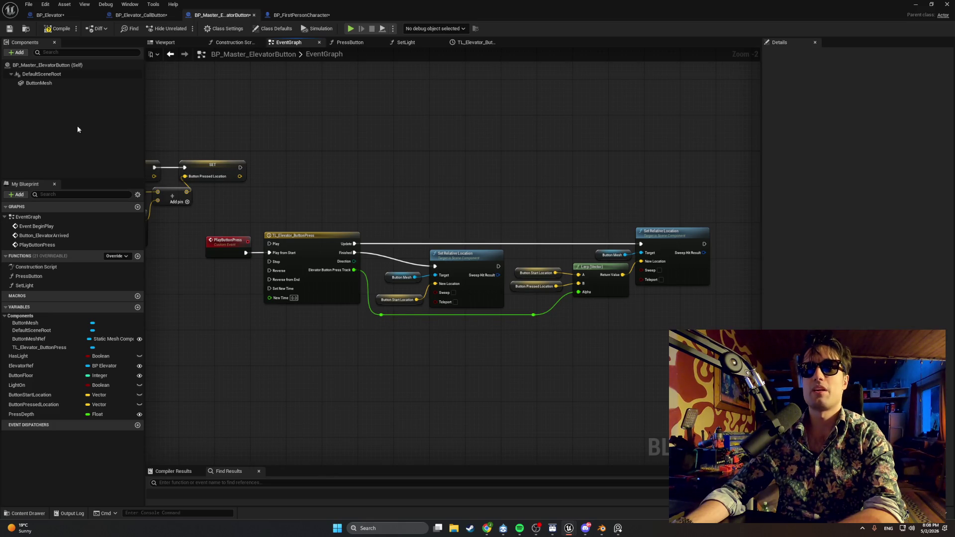
left_click_drag(154, 149, 366, 131)
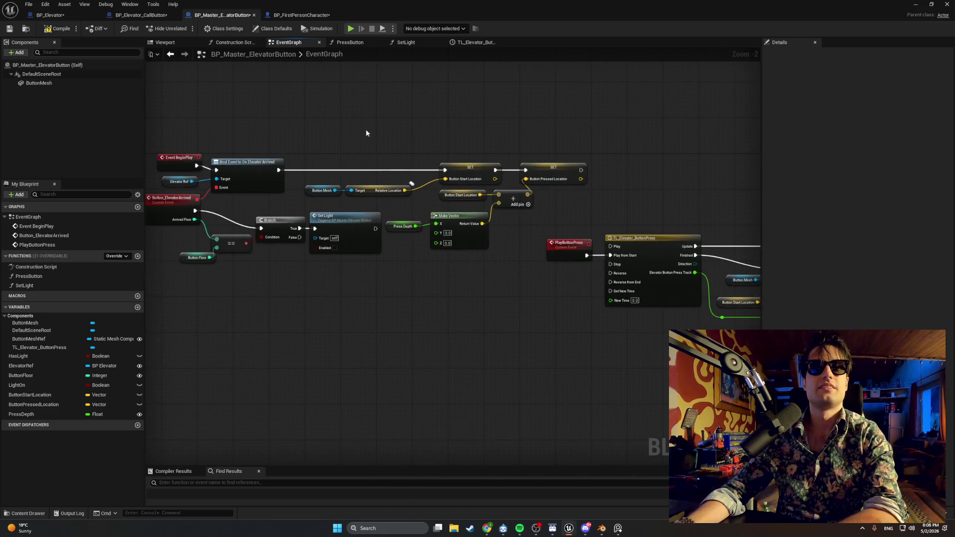
left_click(62, 31)
mouse_move(401, 166)
left_mouse_down()
mouse_move(383, 184)
mouse_move(300, 193)
left_mouse_up()
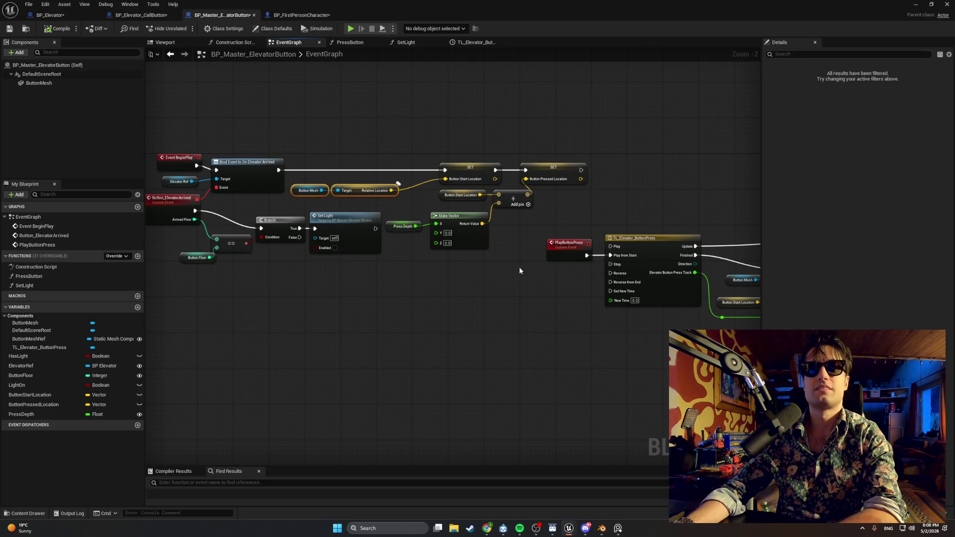
left_click_drag(582, 141, 439, 197)
left_click_drag(473, 171, 442, 172)
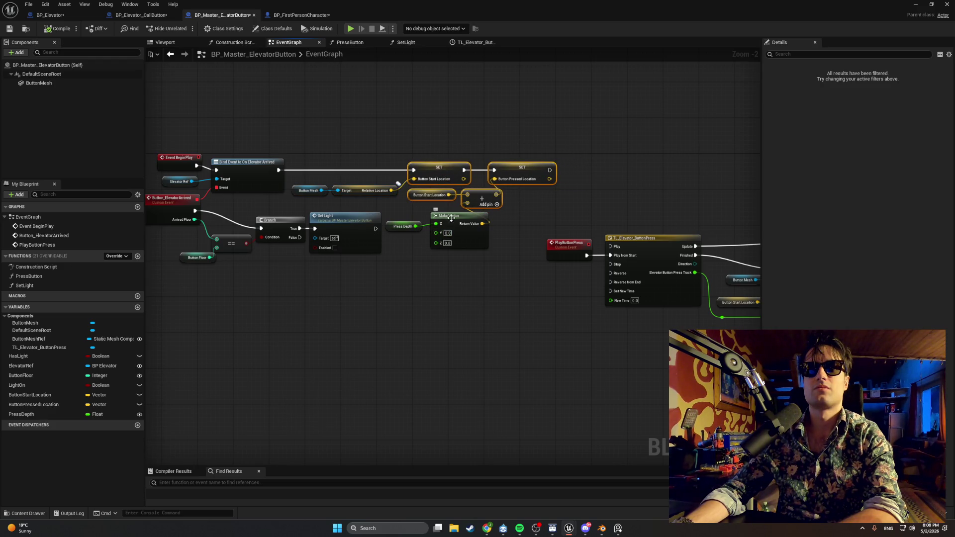
left_click_drag(467, 276, 385, 212)
mouse_move(443, 217)
left_mouse_down()
mouse_move(392, 271)
mouse_move(428, 219)
left_mouse_up()
left_click(390, 265)
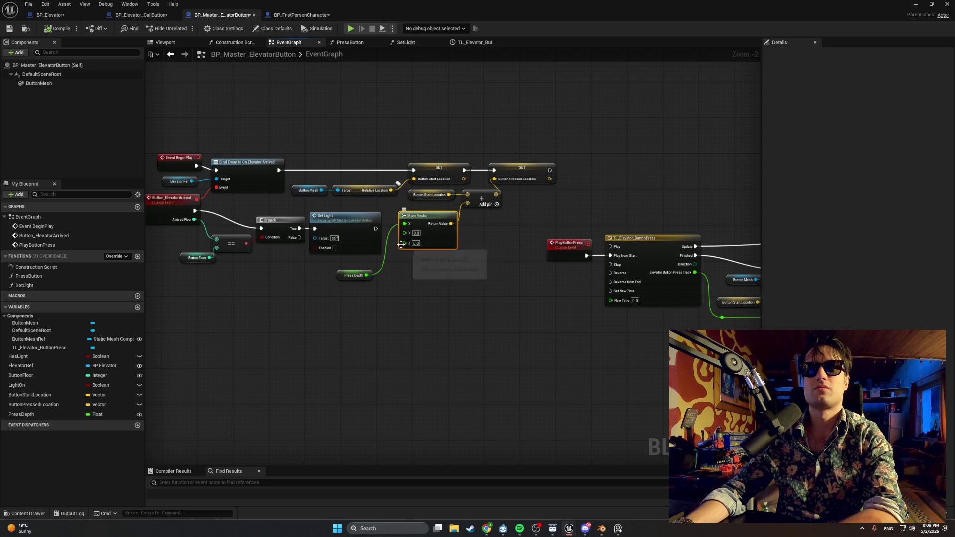
left_click_drag(477, 193, 482, 195)
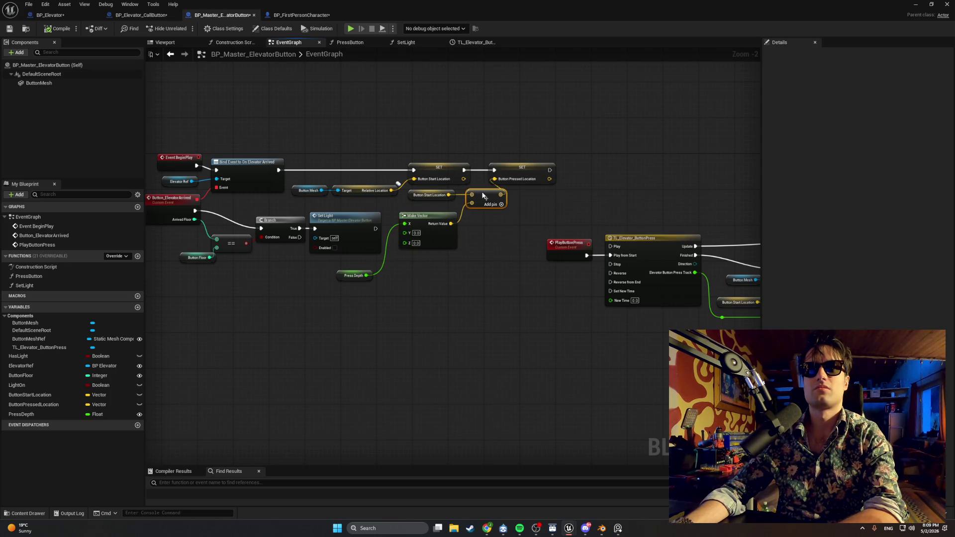
left_click(530, 167)
left_click(485, 157)
mouse_move(386, 153)
left_mouse_down()
mouse_move(419, 160)
mouse_move(426, 181)
mouse_move(454, 189)
left_mouse_up()
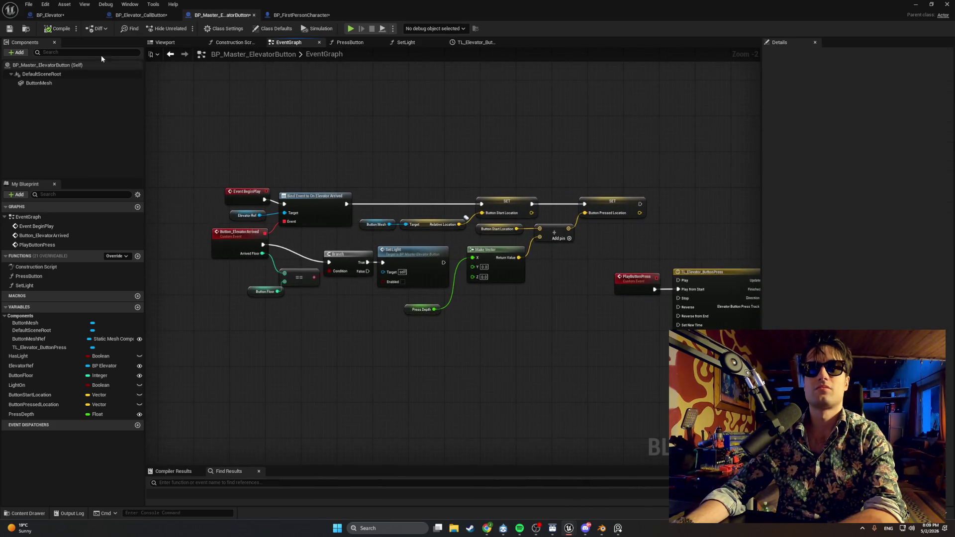
left_click_drag(385, 182, 327, 169)
left_click_drag(456, 234, 146, 174)
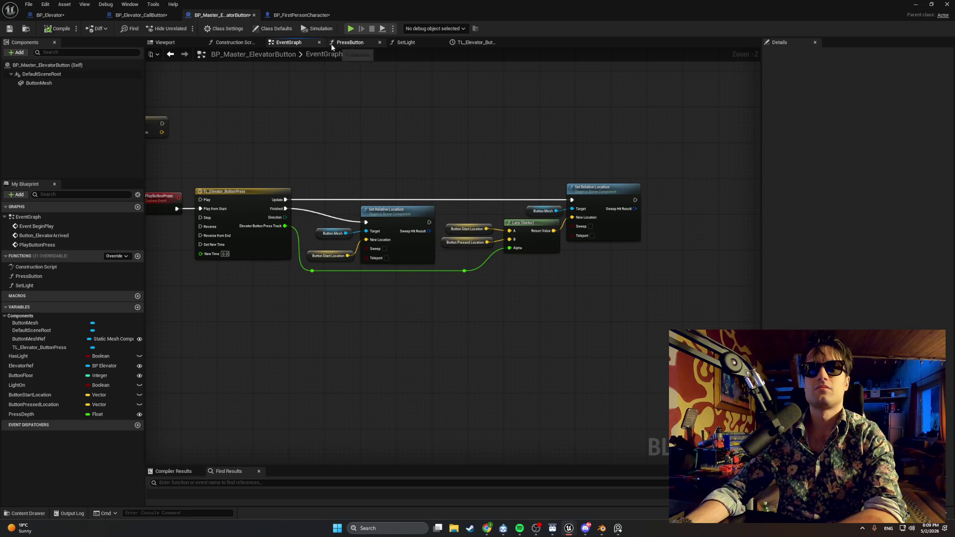
- Delete the ButtonMeshRef variable from the master button's My Blueprint panel
left_click(66, 341)
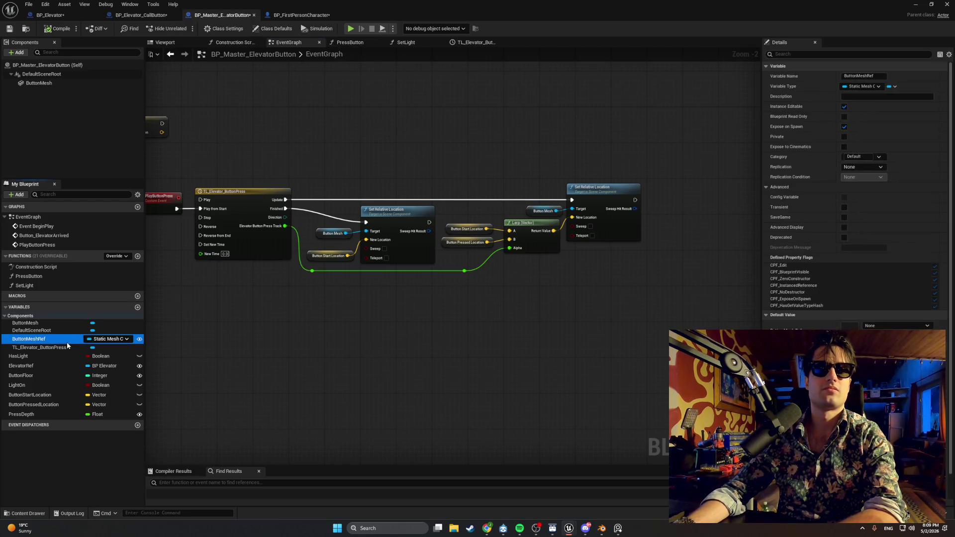
key("Delete")
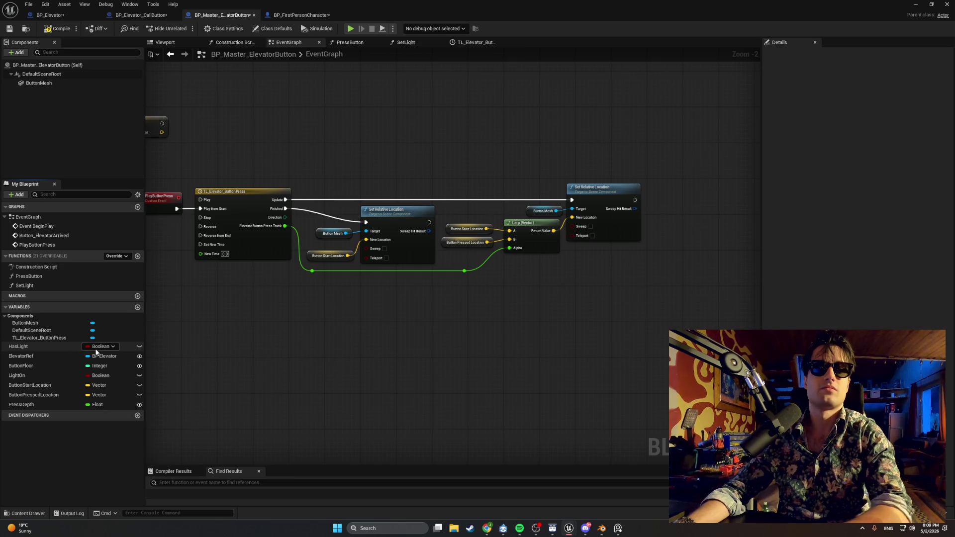
key("ctrl+z")
left_click(52, 340)
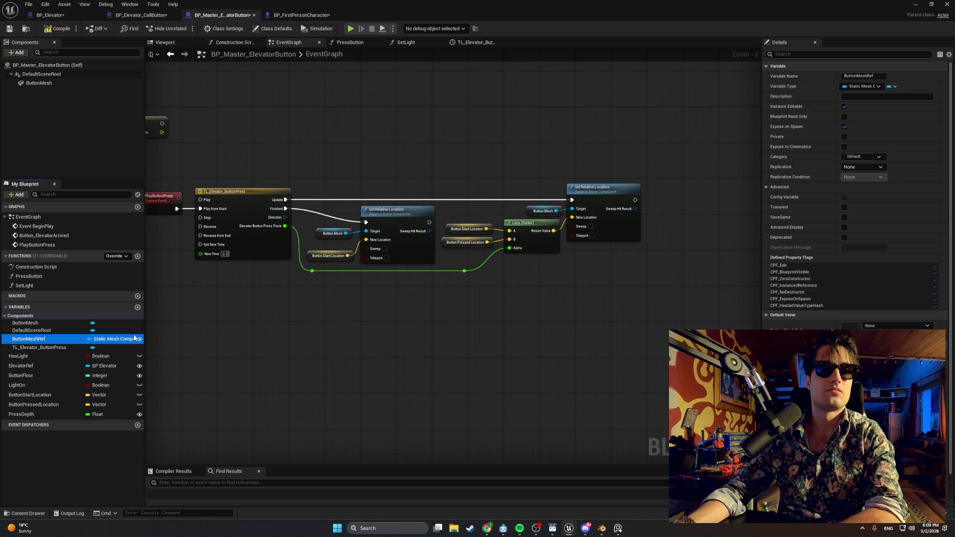
key("Delete")
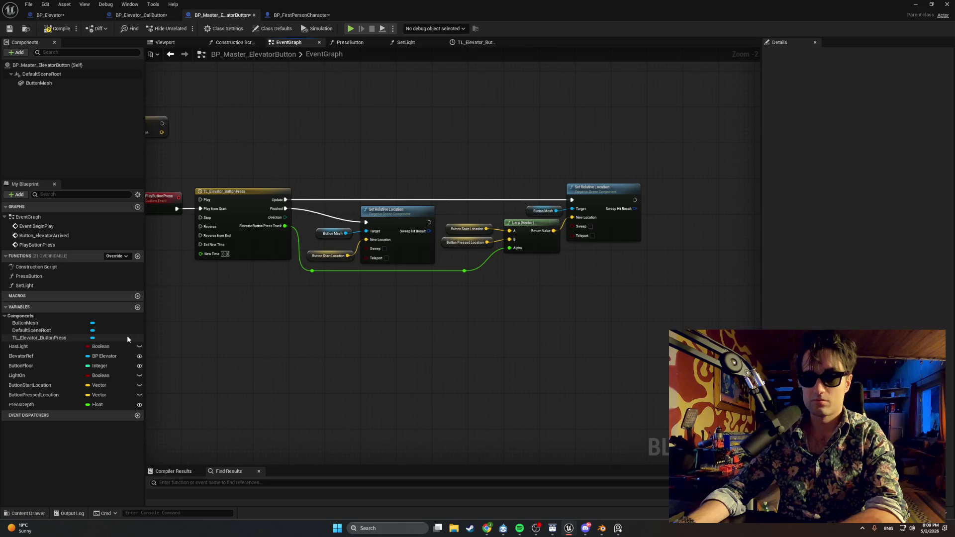
- Review the PressButton, SetLight and press timeline graphs, then switch to BP_Elevator_CallButton
left_click(298, 15)
left_click(243, 16)
left_click(343, 43)
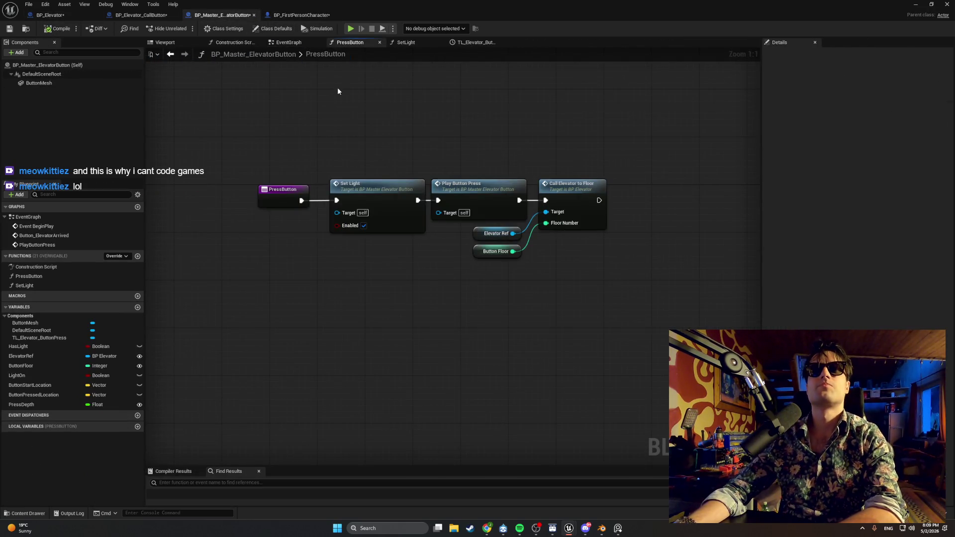
left_click(393, 42)
mouse_move(358, 127)
left_mouse_down()
mouse_move(450, 141)
mouse_move(405, 141)
left_mouse_up()
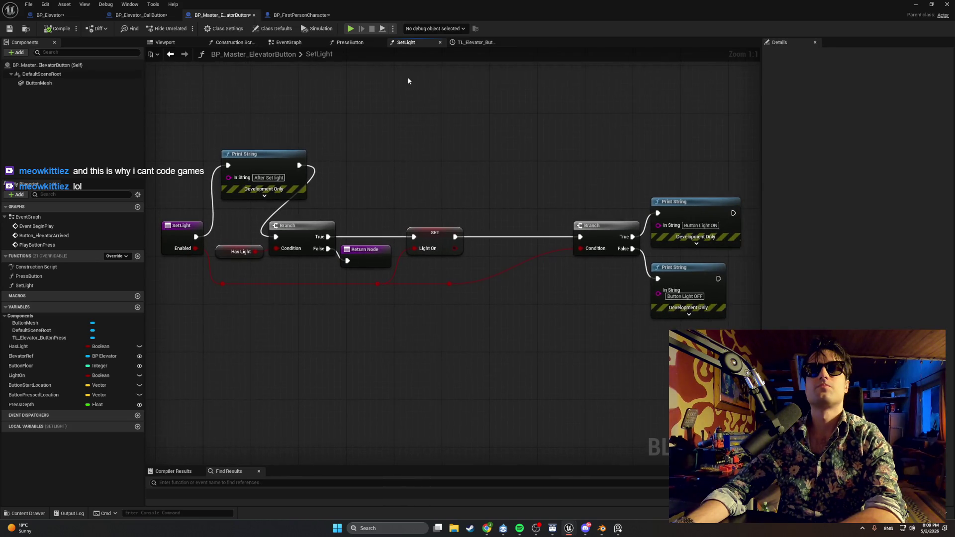
left_click(466, 46)
left_click(347, 45)
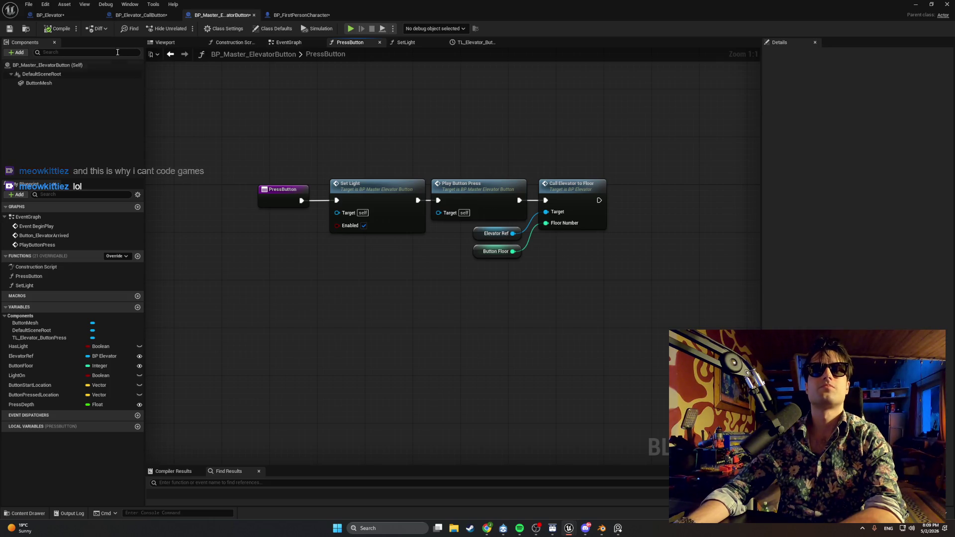
left_click(141, 15)
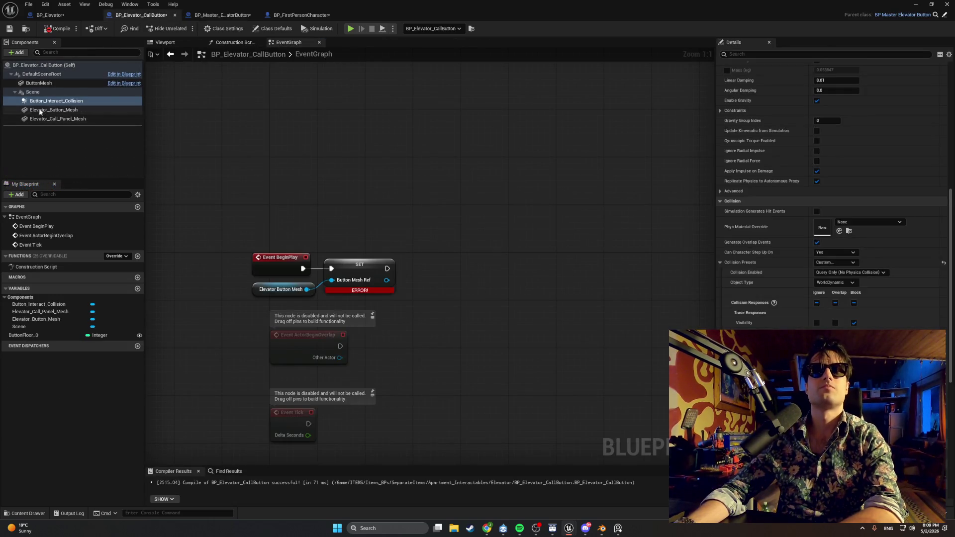
- Delete the broken SET Button Mesh Ref and Elevator Button Mesh nodes and recompile
left_click(47, 143)
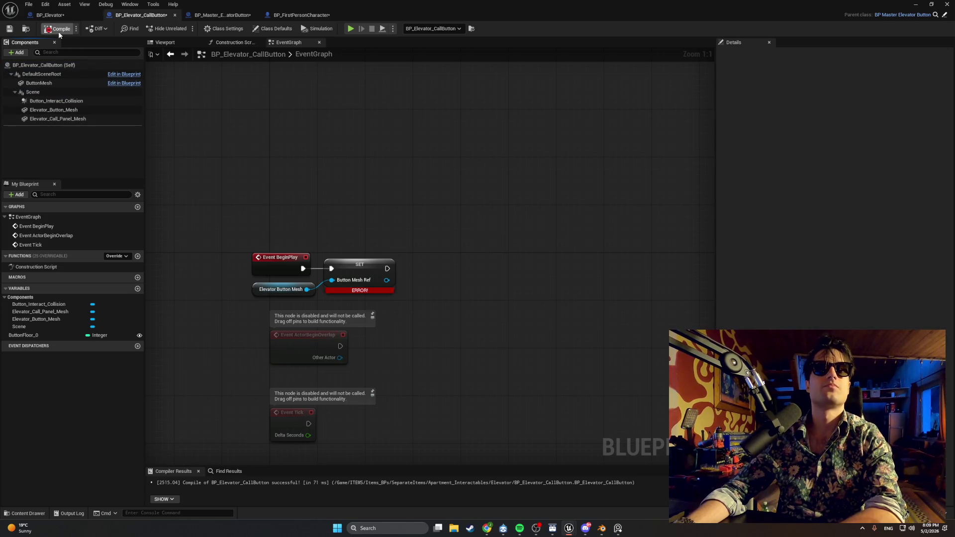
left_click(59, 30)
left_click(361, 270)
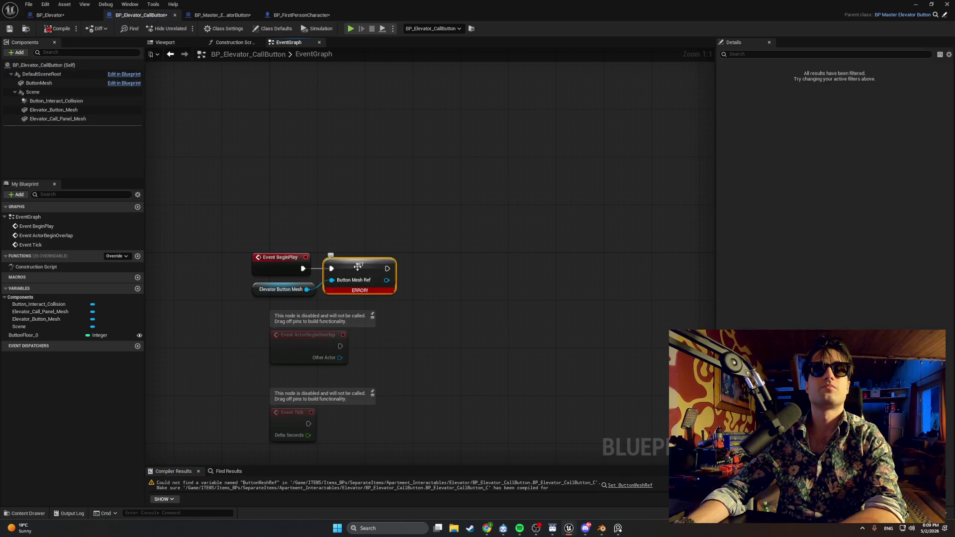
key("Delete")
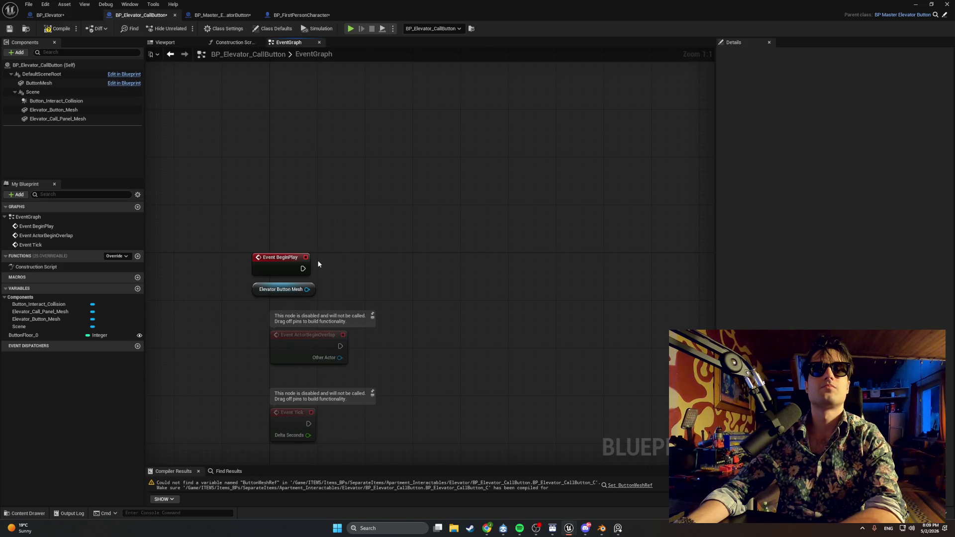
key("ctrl+z")
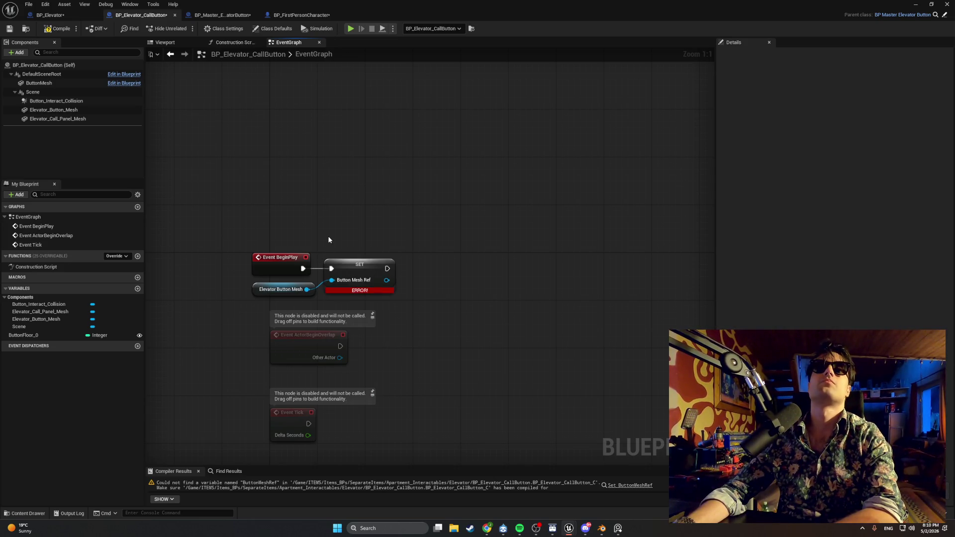
left_click(353, 269)
key("Delete")
left_click(257, 289)
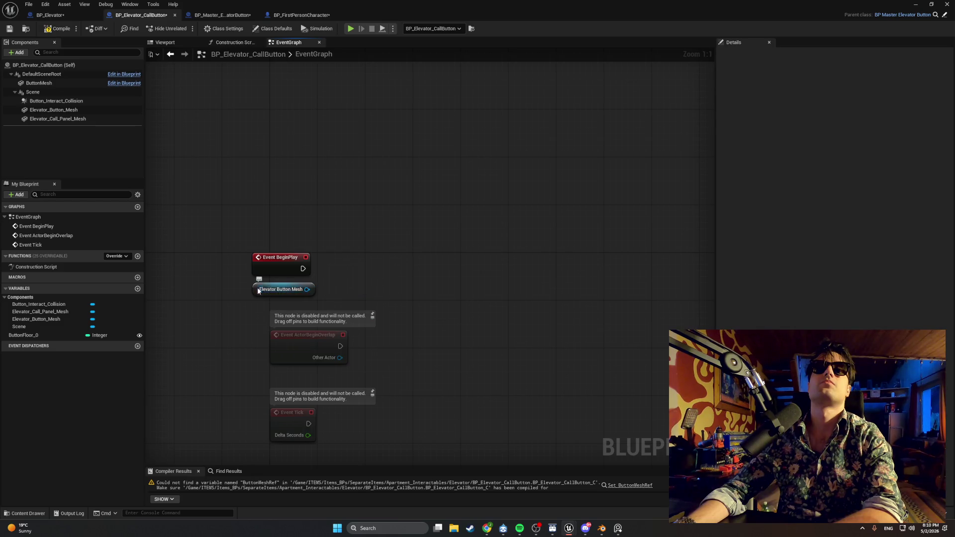
key("Delete")
left_click(46, 27)
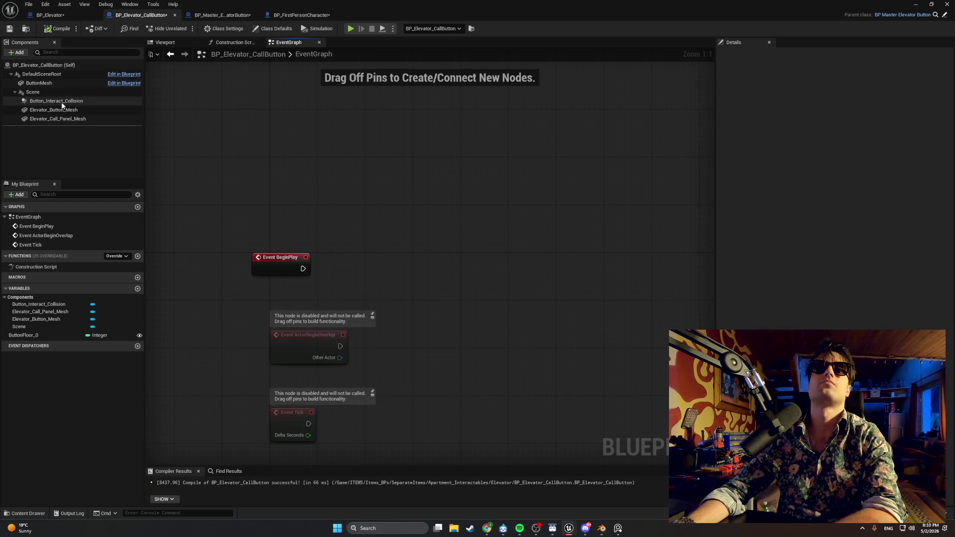
- Remove the Elevator_Button_Mesh component and try rearranging the inherited ButtonMesh and collision components
left_click(33, 92)
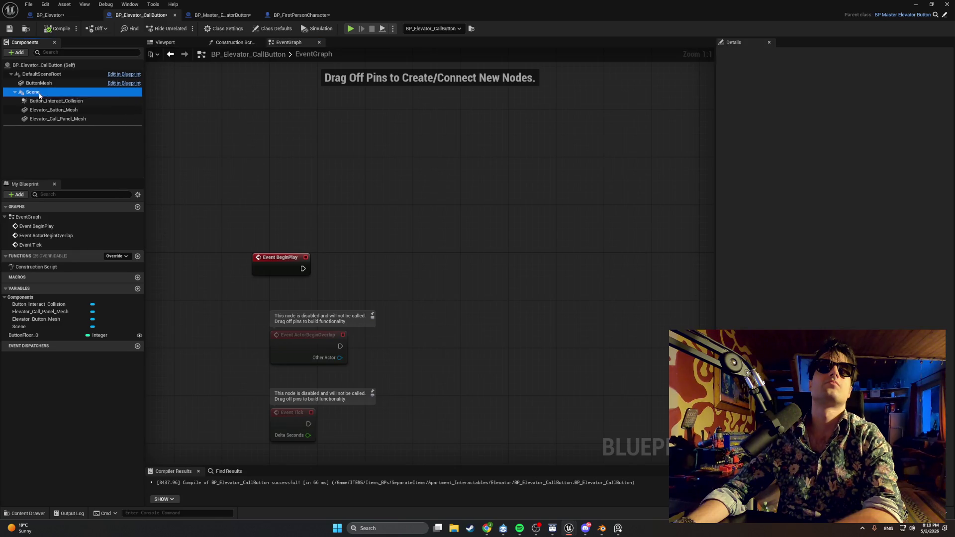
left_click(40, 84)
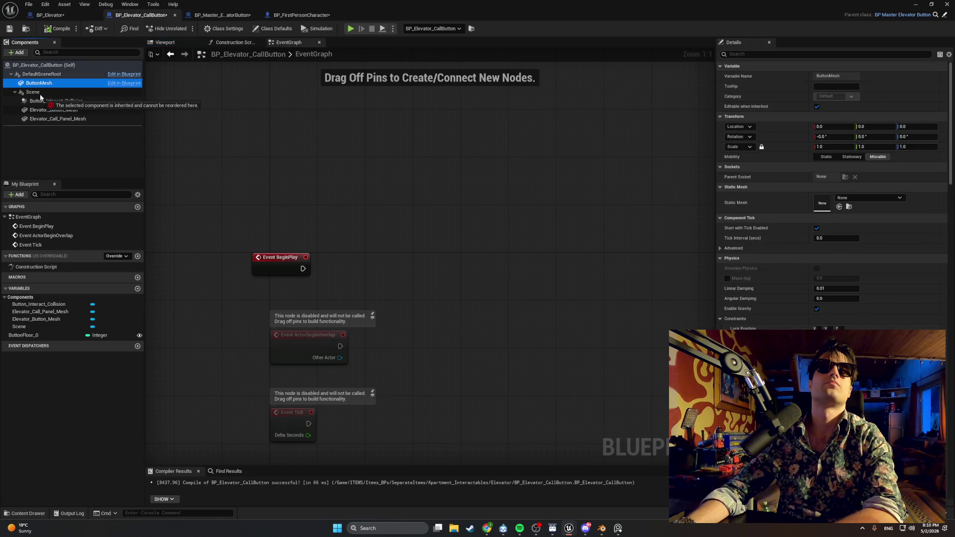
left_click(63, 110)
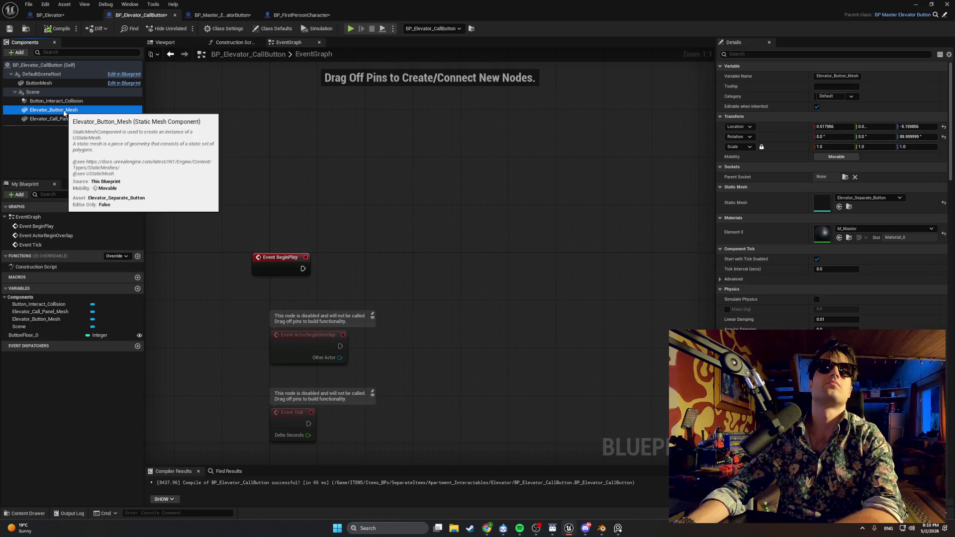
key("Delete")
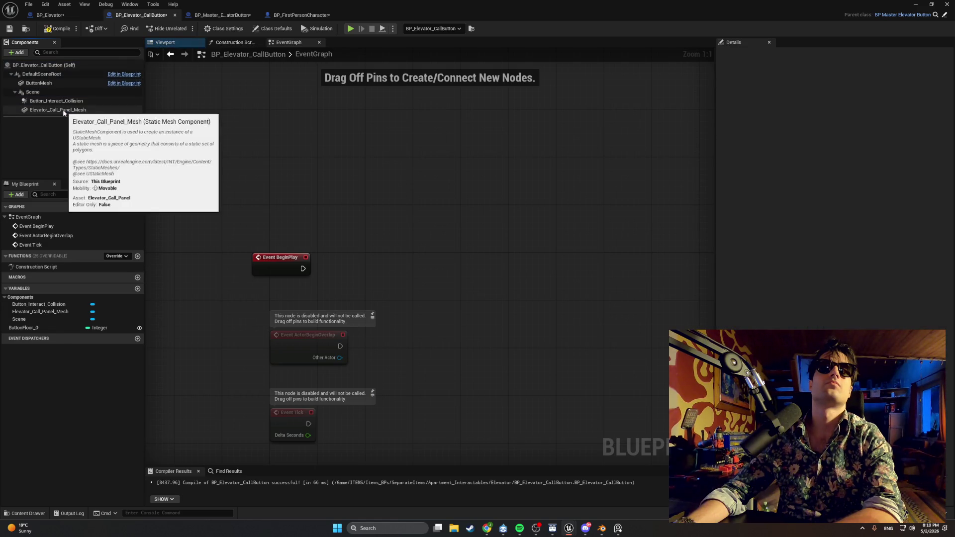
mouse_move(44, 84)
left_mouse_down()
mouse_move(39, 100)
mouse_move(43, 86)
mouse_move(72, 111)
left_mouse_up()
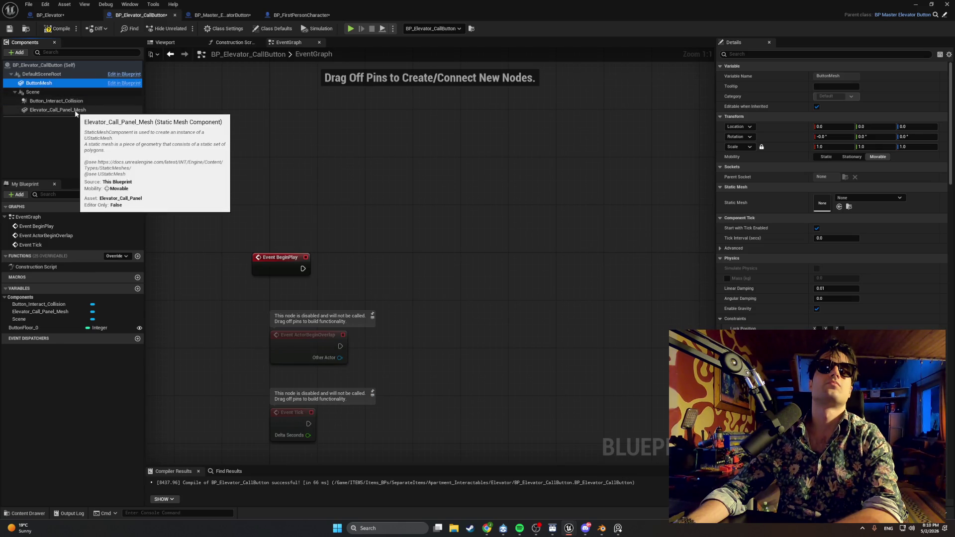
left_click_drag(69, 101, 68, 88)
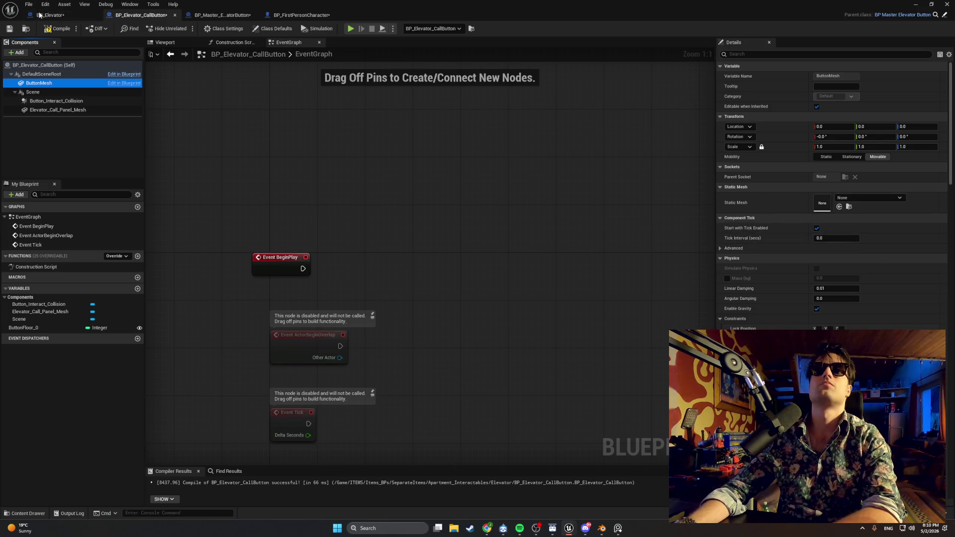
left_click(50, 15)
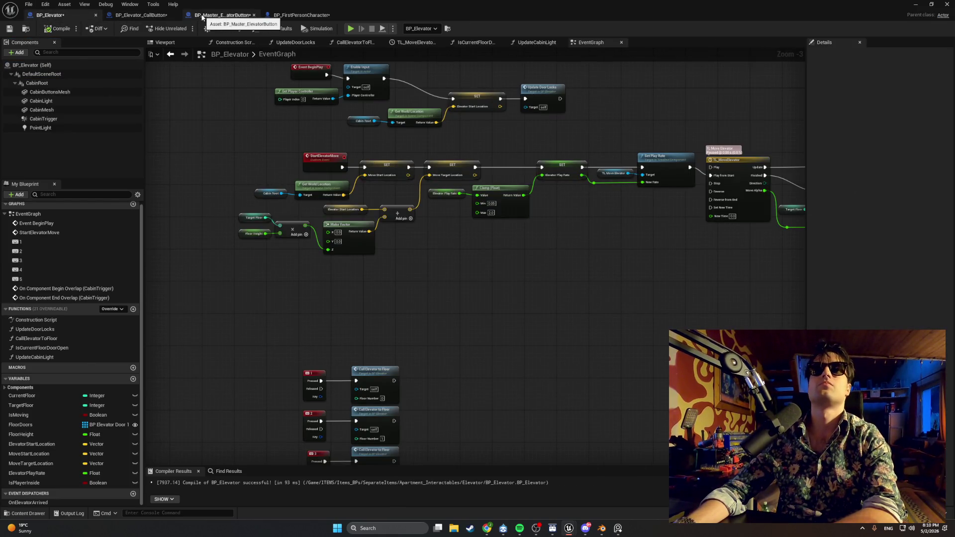
- Leave the master elevator button Blueprint and switch back to the BP_Elevator_CallButton editor
left_click(204, 15)
scroll(876, 224, "down", 10)
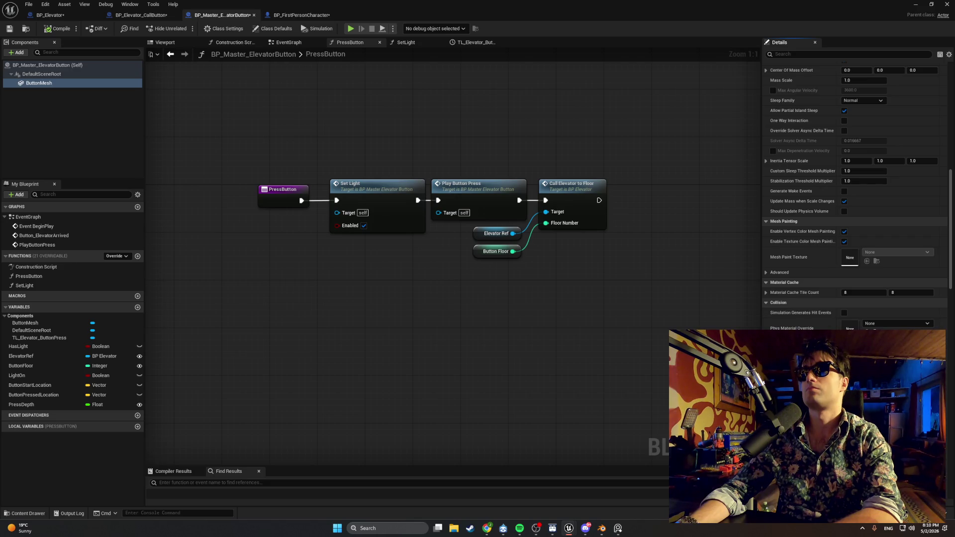
scroll(856, 199, "down", 1)
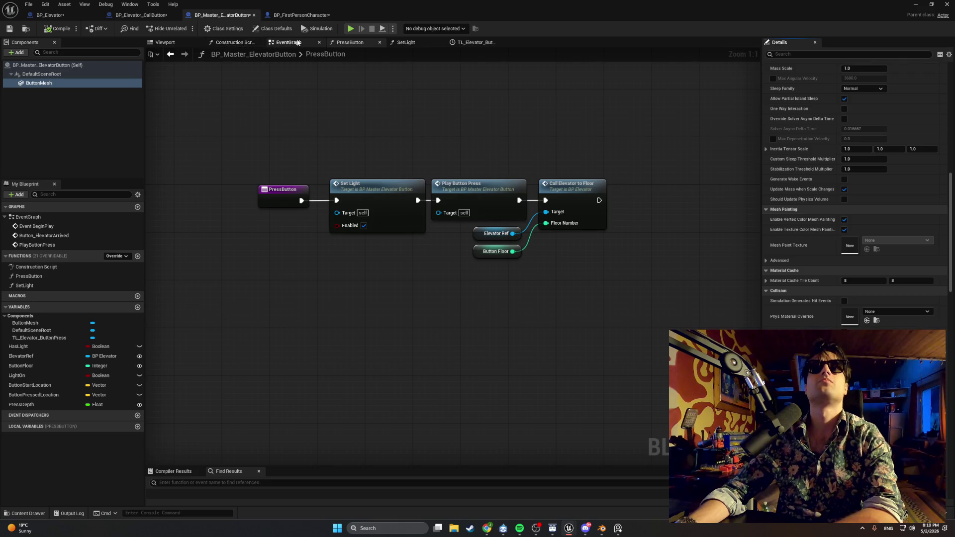
left_click(145, 15)
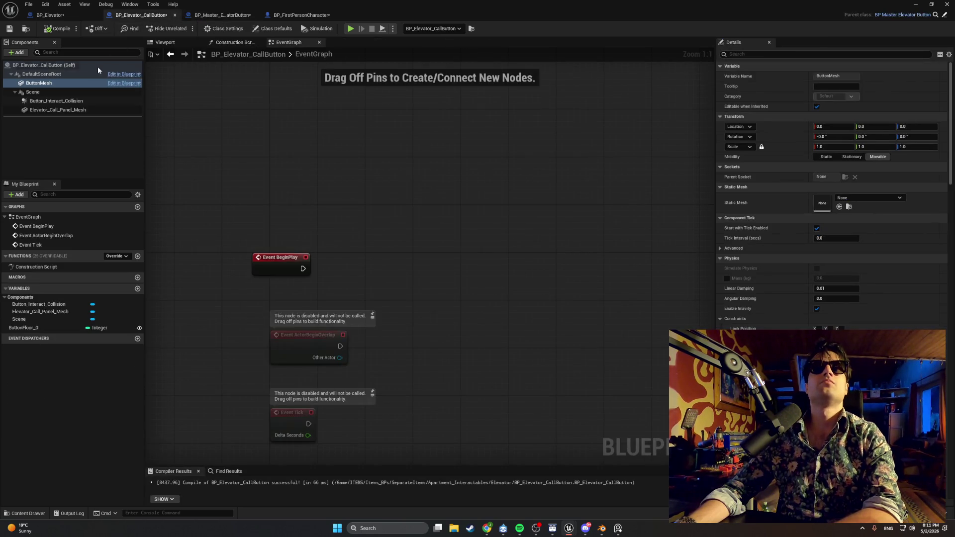
- Search 'button' in ButtonMesh's Static Mesh dropdown and assign Elevator_Separate_Button
left_click(865, 198)
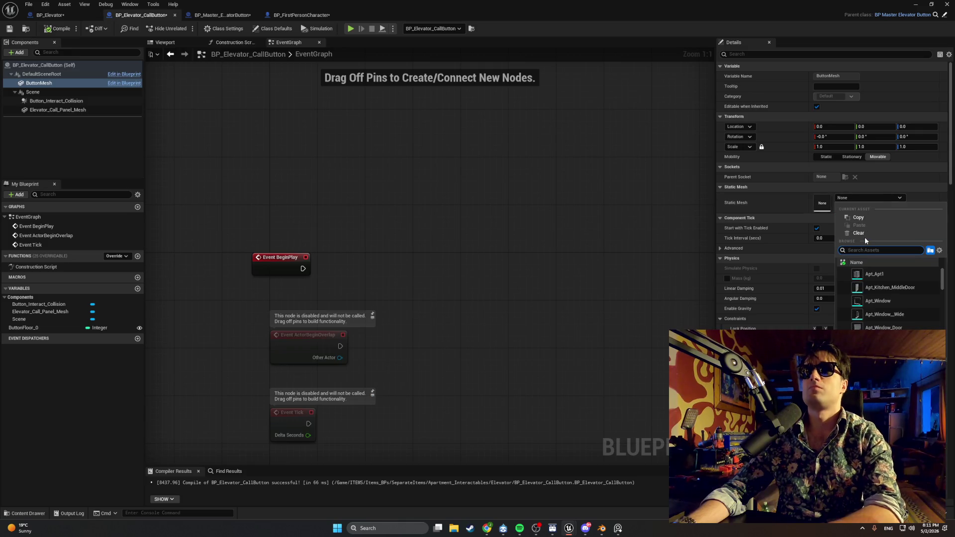
type("buytton")
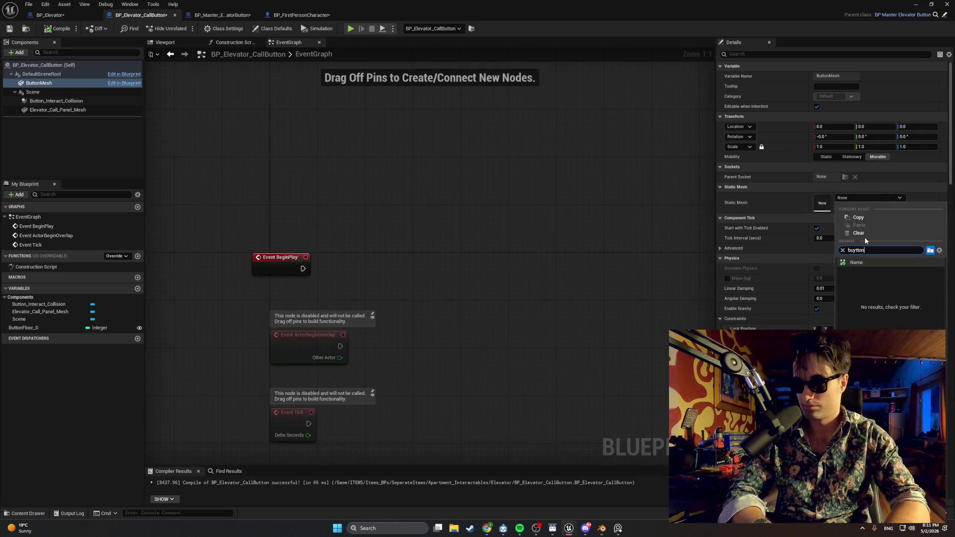
key("BackSpace")
key("BackSpace")
key("BackSpace")
type("tto")
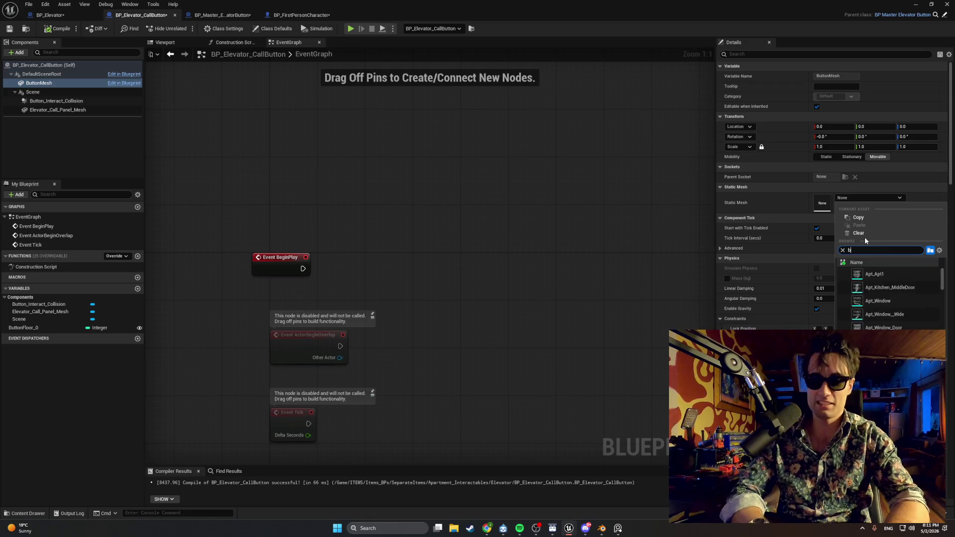
type("n")
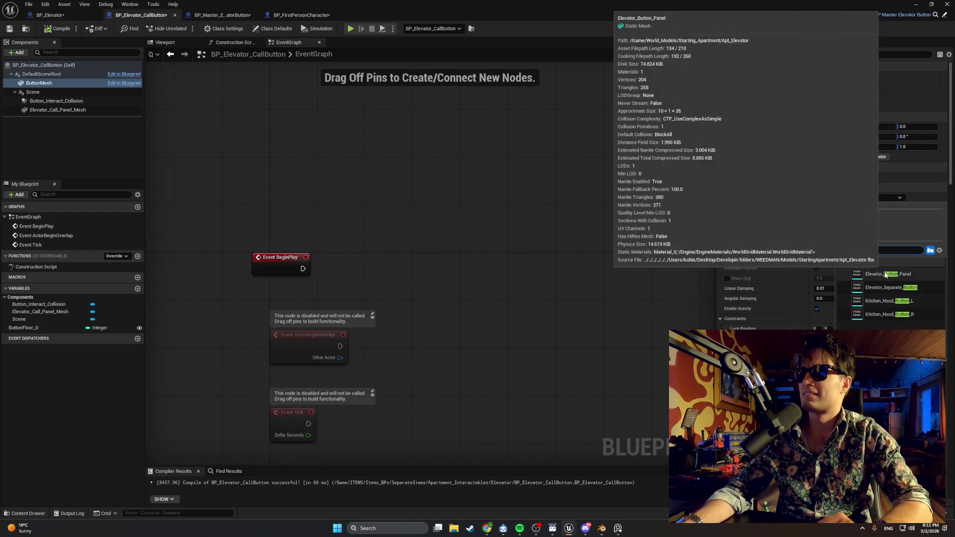
left_click(877, 288)
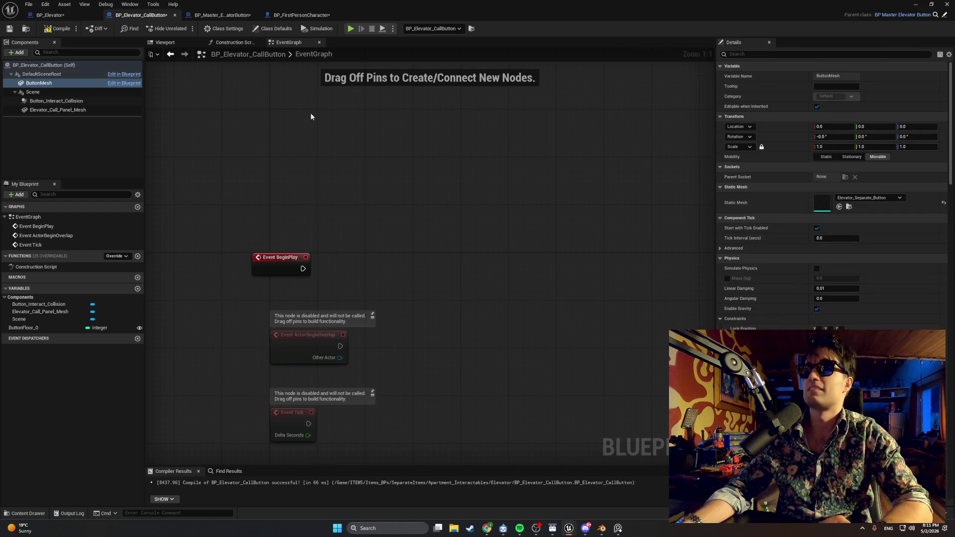
- In the Blueprint Viewport, drag the ButtonMesh down onto the call panel
left_click(169, 43)
mouse_move(431, 262)
left_mouse_down()
mouse_move(448, 257)
mouse_move(399, 258)
left_mouse_up()
key("e")
key("w")
left_click_drag(391, 220, 396, 304)
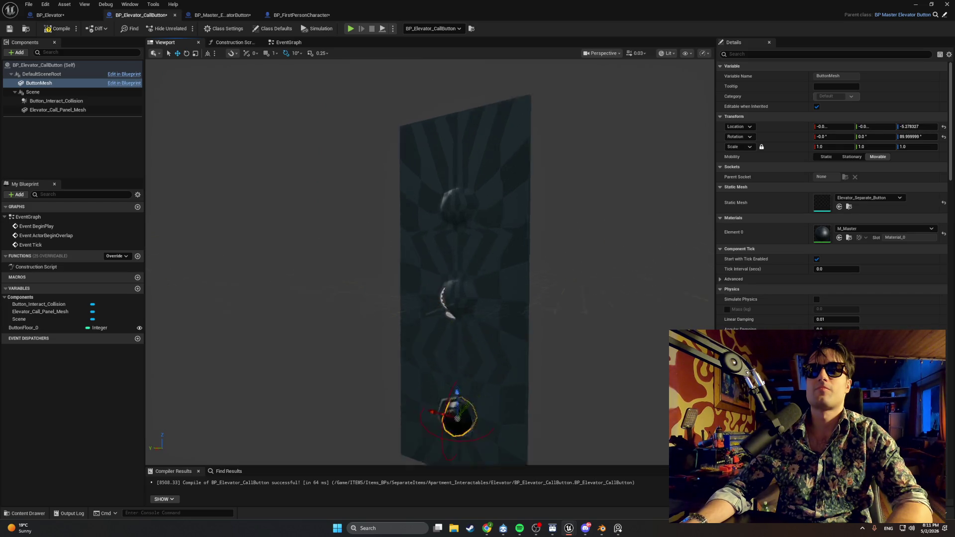
scroll(434, 260, "up", 2)
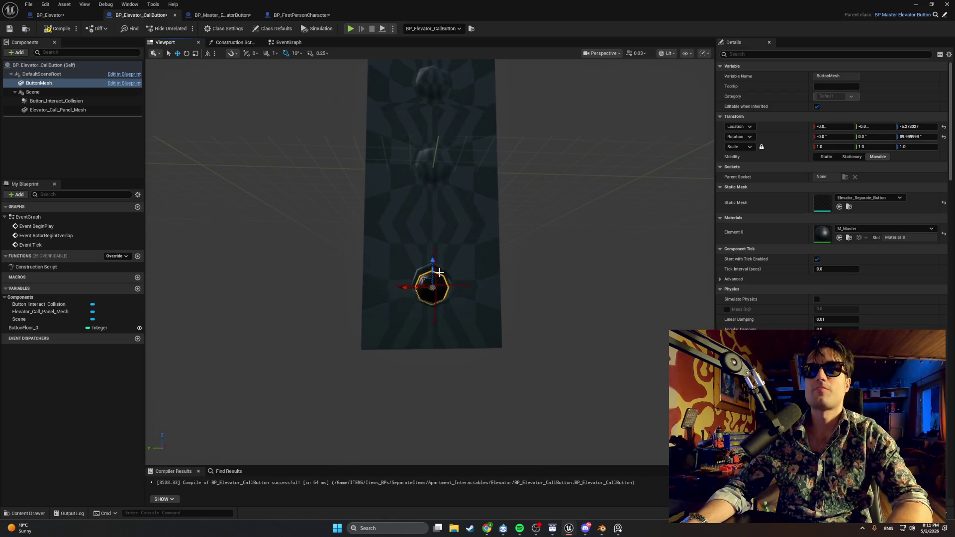
mouse_move(433, 261)
left_mouse_down()
mouse_move(423, 257)
mouse_move(508, 257)
mouse_move(340, 267)
mouse_move(378, 272)
mouse_move(309, 282)
mouse_move(528, 282)
left_mouse_up()
- Nudge the button out along X, compile the Blueprint, and close its window
mouse_move(380, 312)
left_mouse_down()
mouse_move(422, 310)
mouse_move(405, 312)
mouse_move(391, 295)
mouse_move(393, 314)
left_mouse_up()
left_click(382, 312)
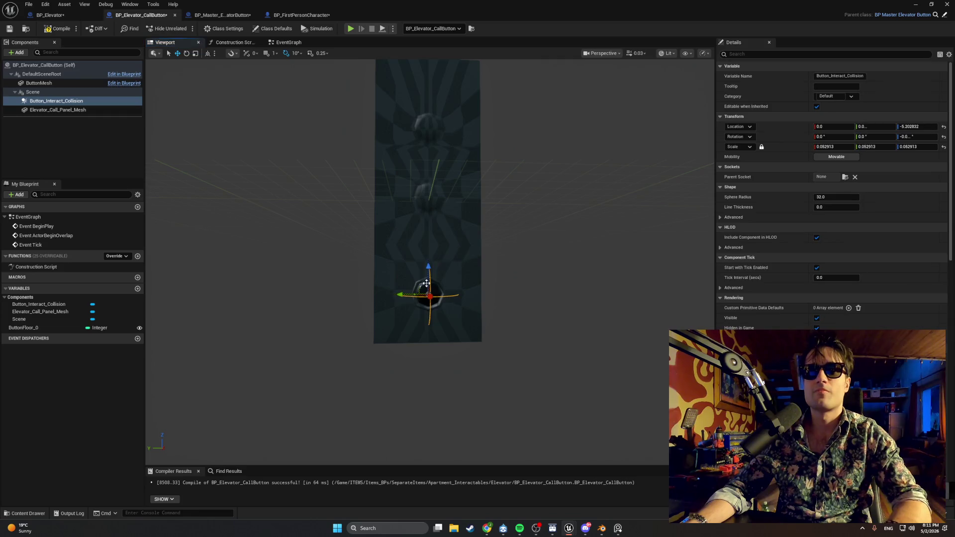
left_click(59, 84)
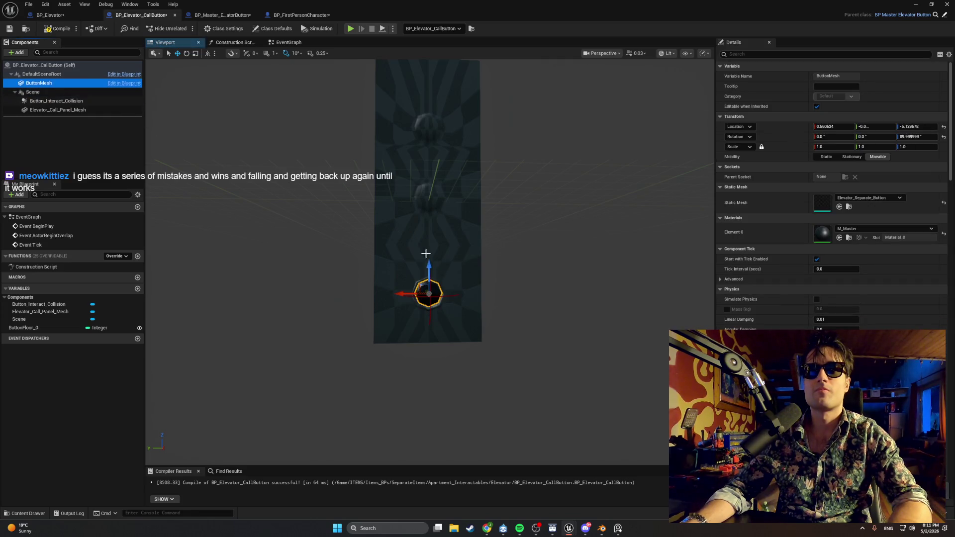
mouse_move(435, 298)
left_mouse_down()
mouse_move(383, 298)
mouse_move(402, 298)
left_mouse_up()
left_click(57, 28)
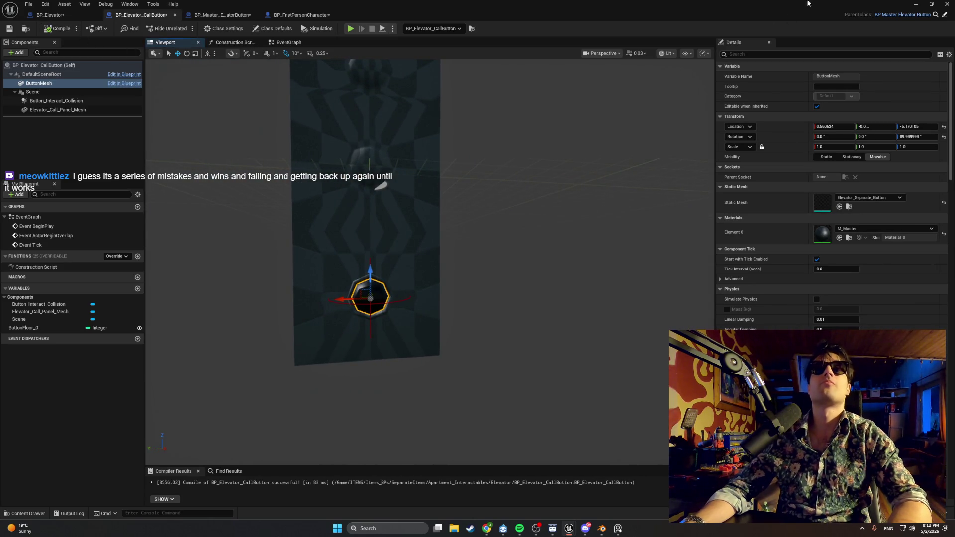
left_click(916, 4)
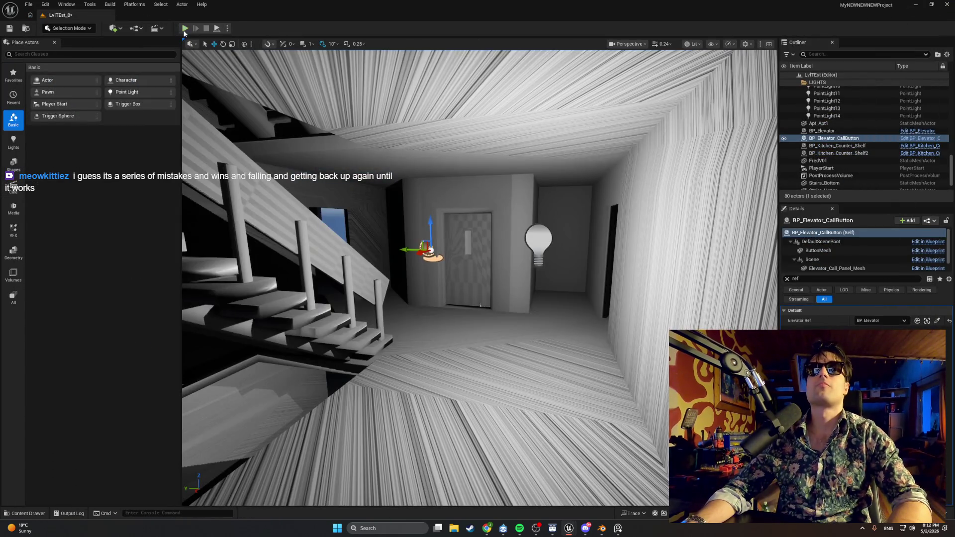
- Play the level, walk to the elevator door to view the call button, then stop
left_click(185, 29)
key("w")
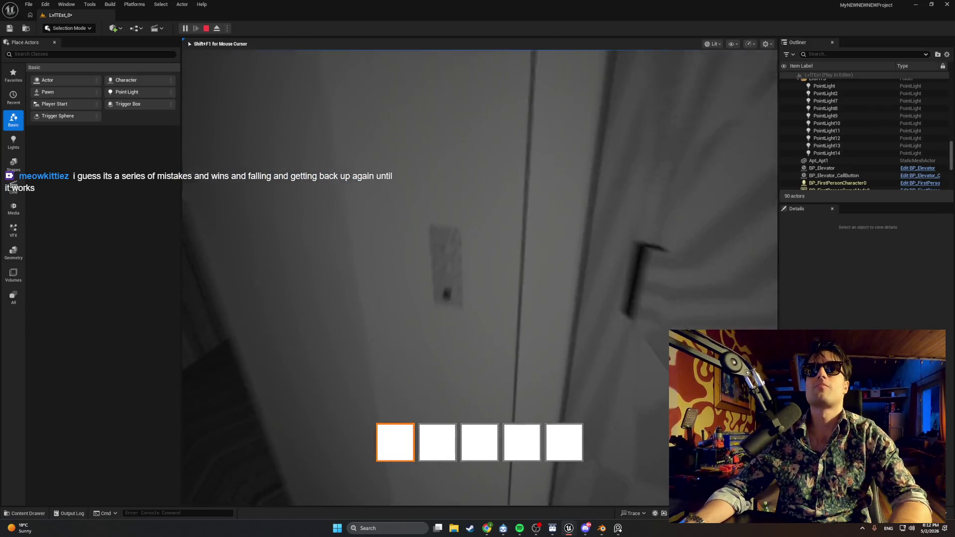
key("e")
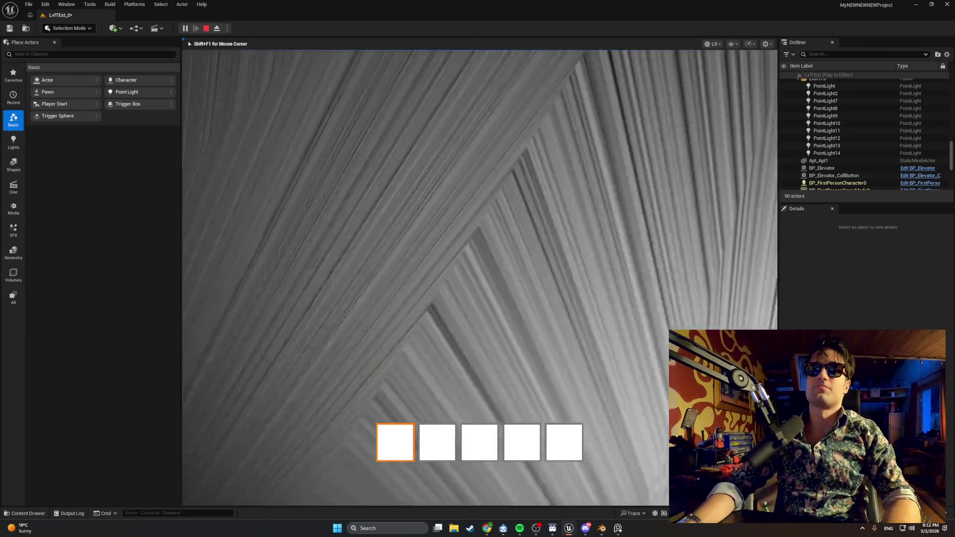
key("Escape")
- Frame the placed call button, then open BP_Elevator_CallButton from the Content Browser to inspect it
key("f")
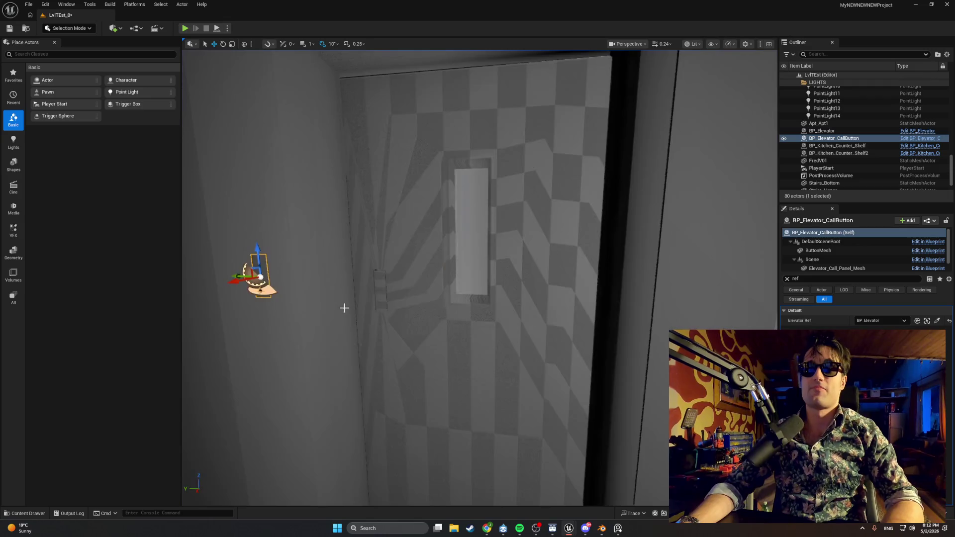
right_click(260, 258)
left_click(290, 285)
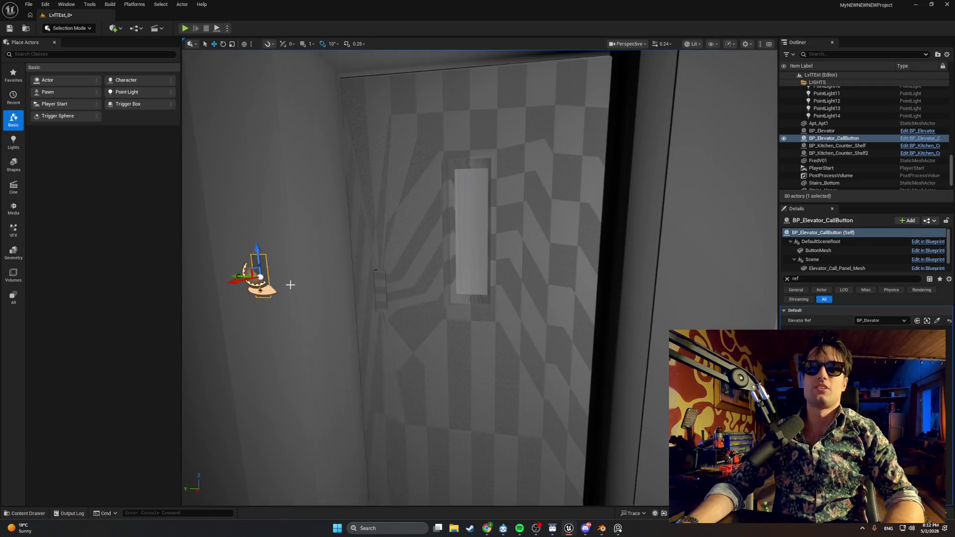
double_click(156, 381)
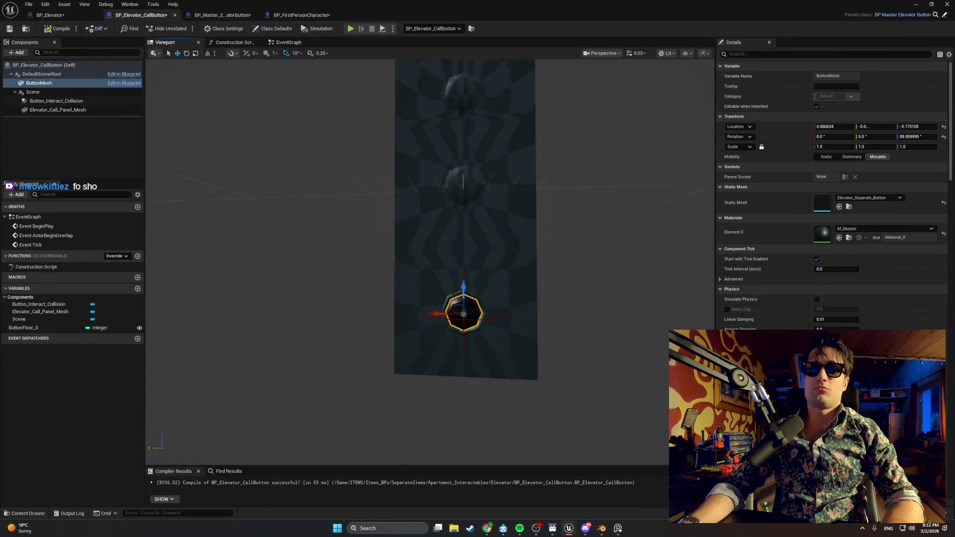
left_click_drag(544, 255, 544, 255)
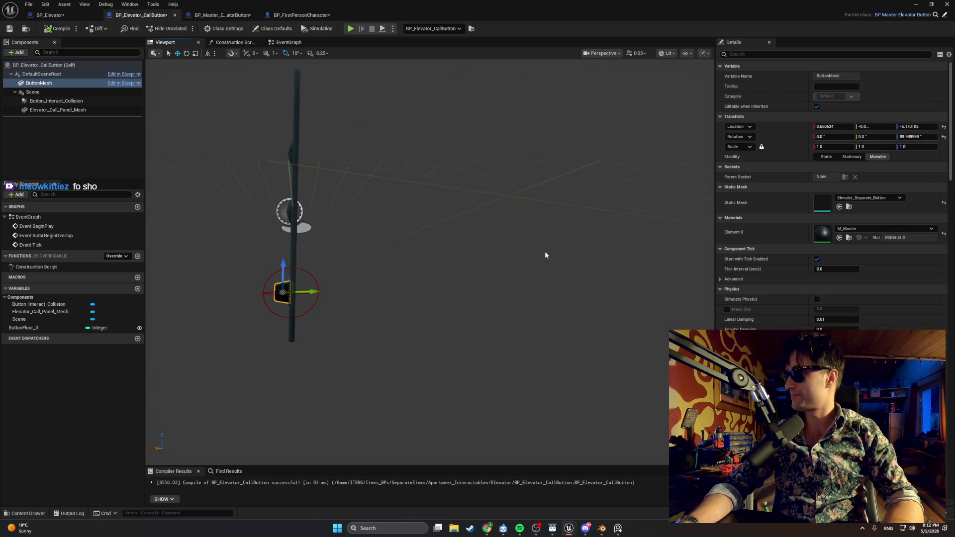
left_click_drag(545, 255, 546, 255)
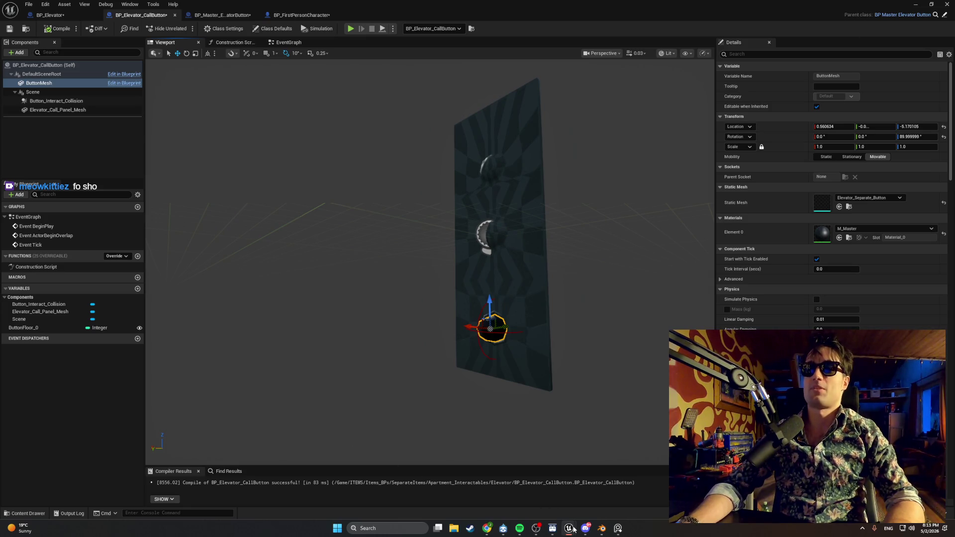
- Check the call button's event graph, then view BP_Master_ElevatorButton's EventGraph
mouse_move(573, 529)
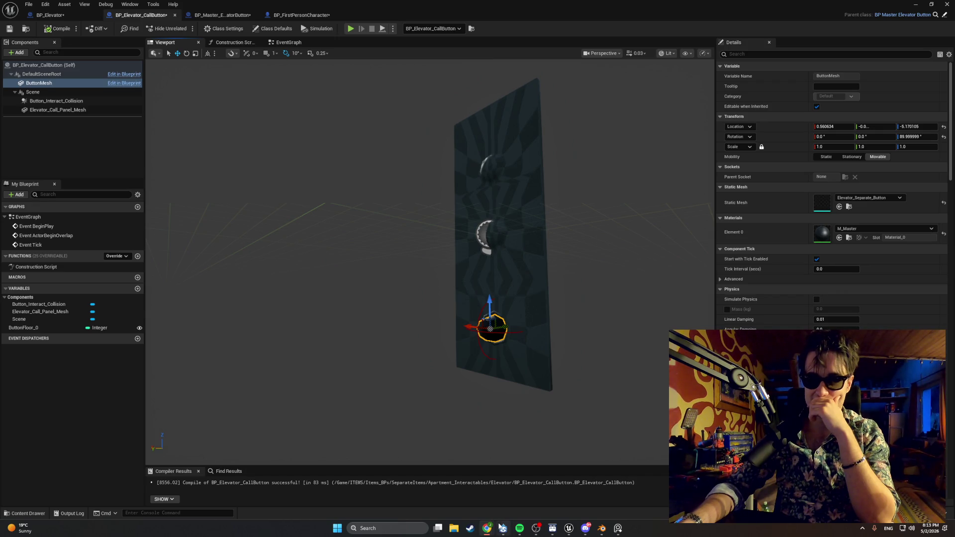
left_click(283, 42)
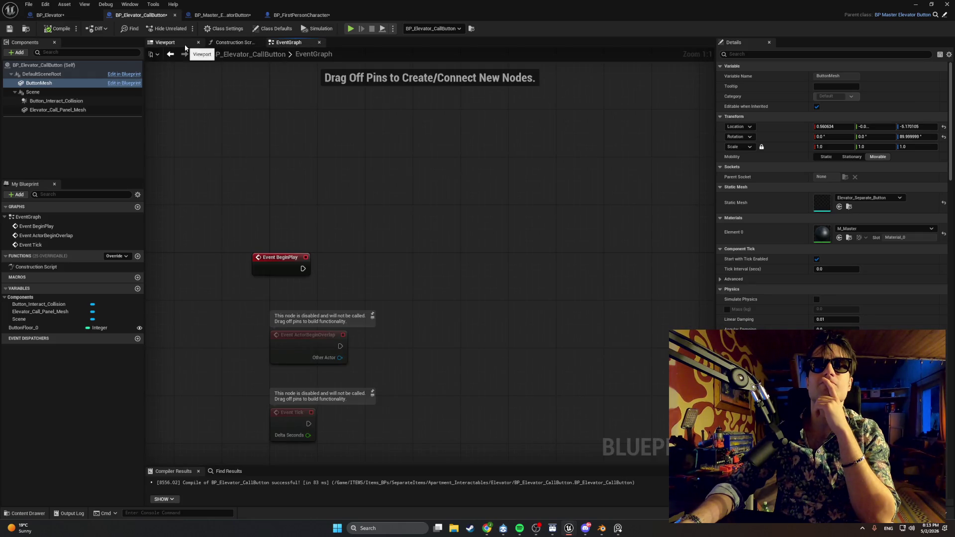
left_click(209, 16)
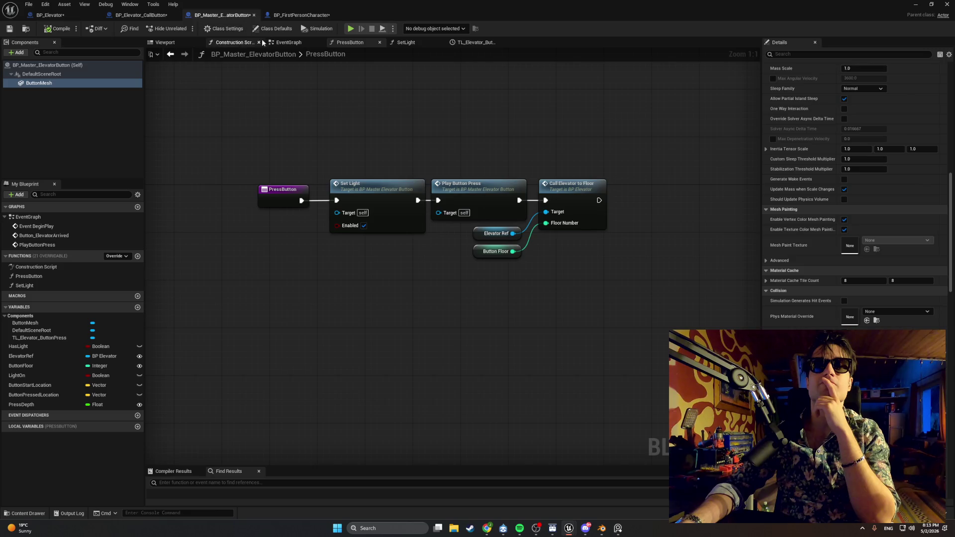
left_click(286, 42)
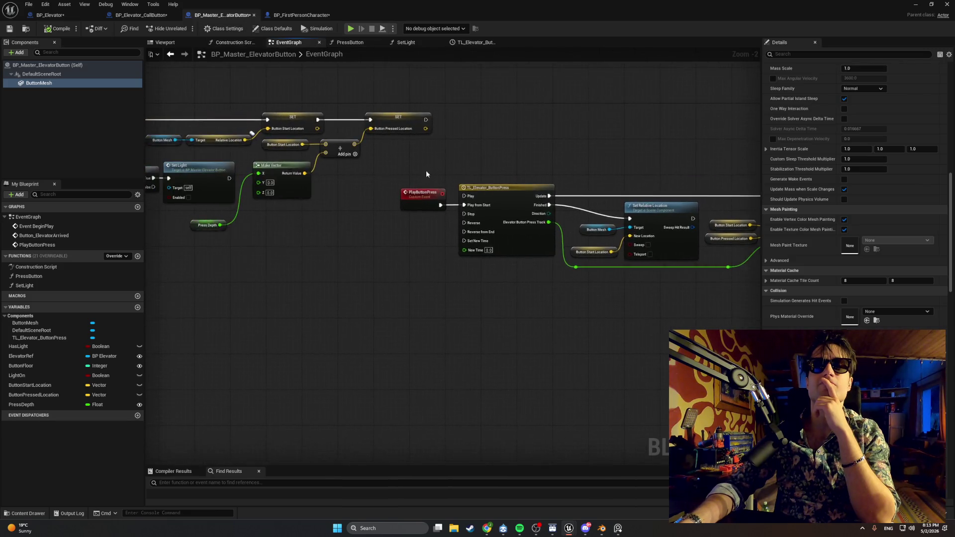